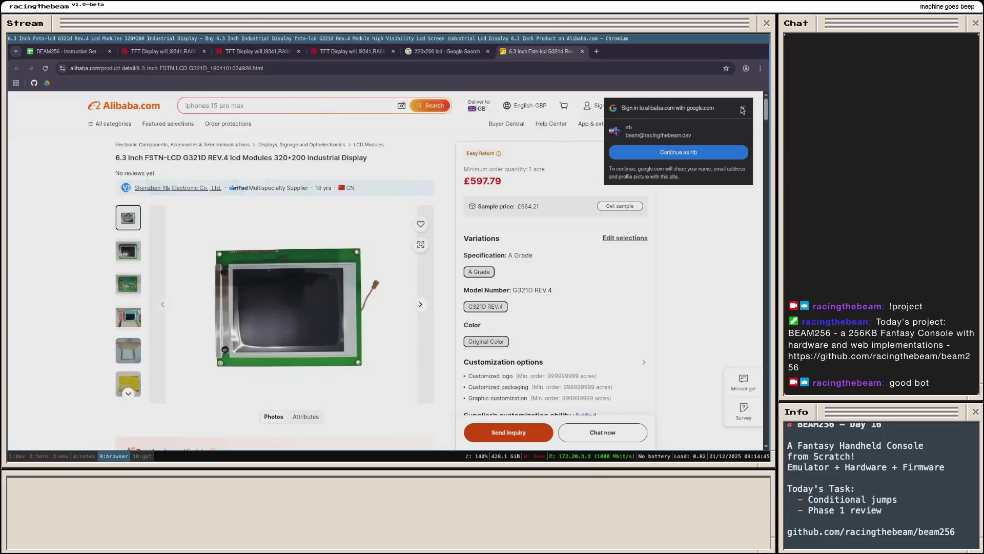
# Step: Dismiss the Google sign-in prompt, review the G321D photos, and close the Alibaba tab
pyautogui.click(742, 109)
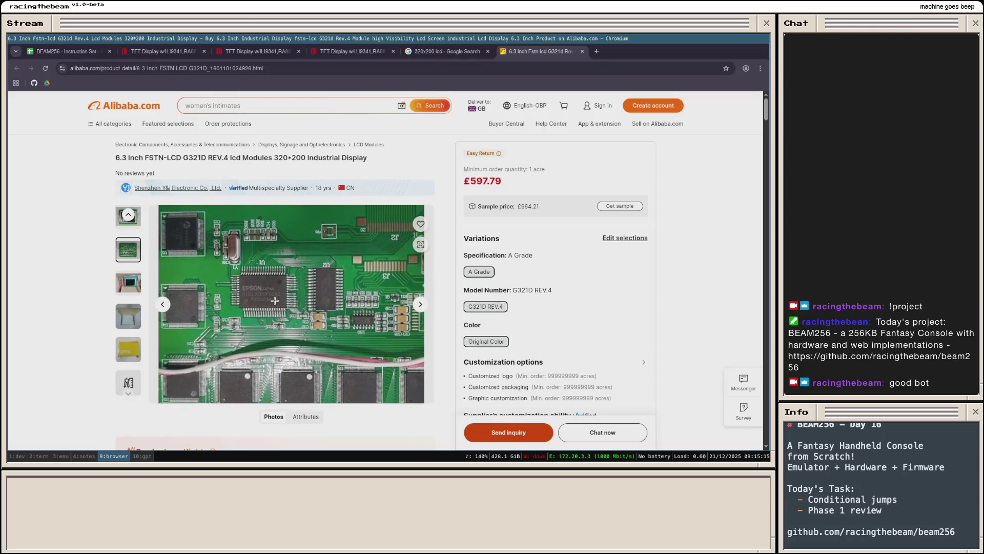
pyautogui.scroll(-2, 266, 305)
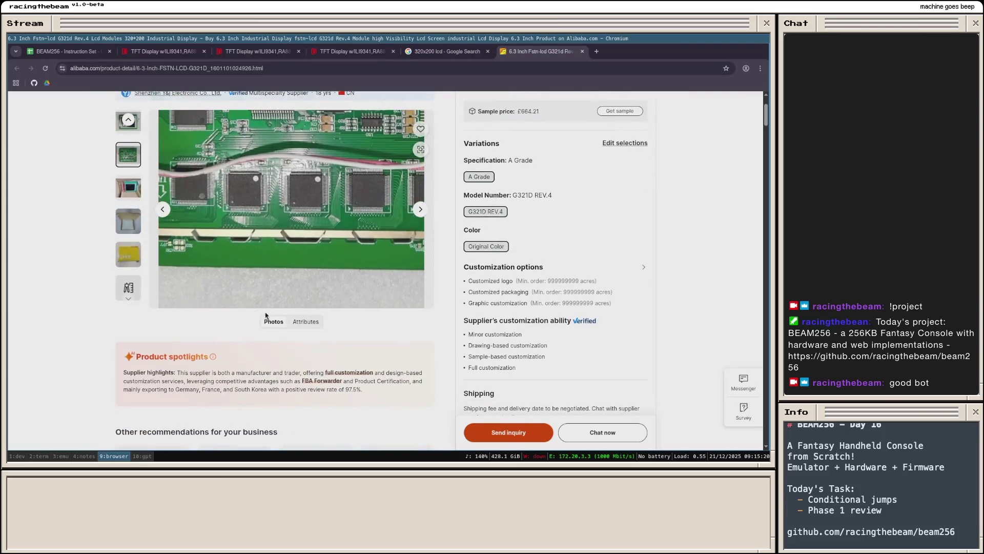
pyautogui.scroll(2, 237, 372)
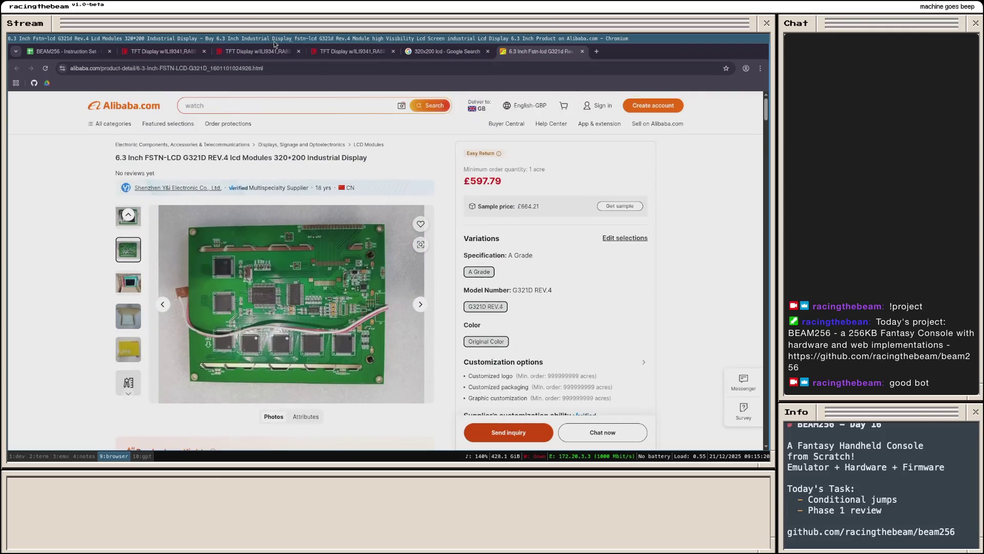
pyautogui.click(584, 52)
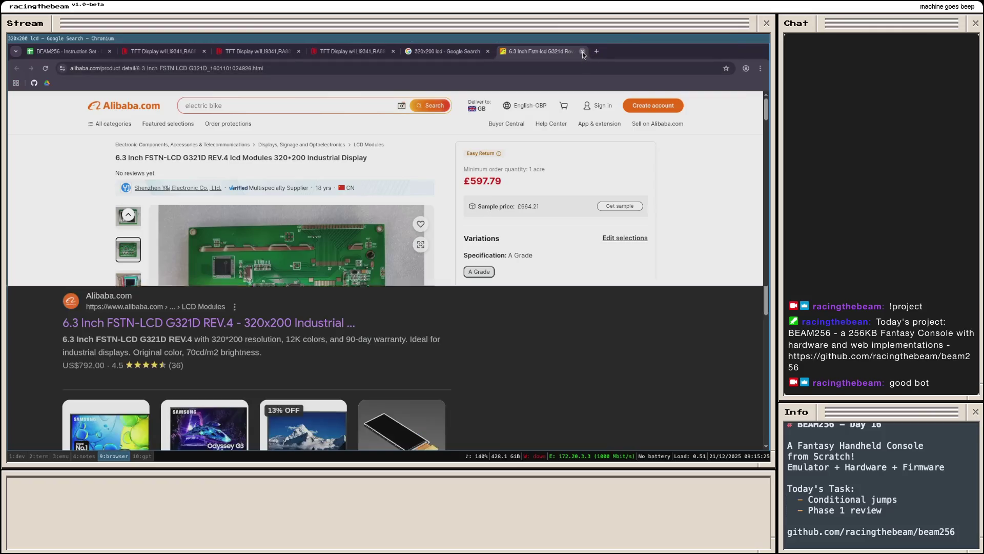
pyautogui.scroll(-1, 256, 257)
pyautogui.scroll(-3, 257, 258)
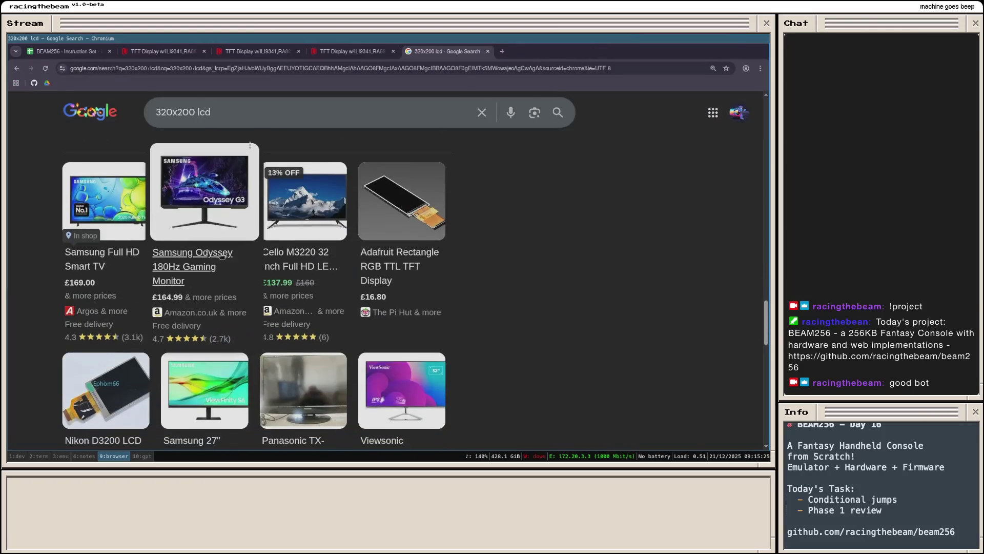
pyautogui.scroll(-3, 308, 254)
pyautogui.scroll(2, 322, 251)
pyautogui.scroll(-2, 321, 252)
pyautogui.scroll(-2, 308, 258)
pyautogui.scroll(-2, 231, 277)
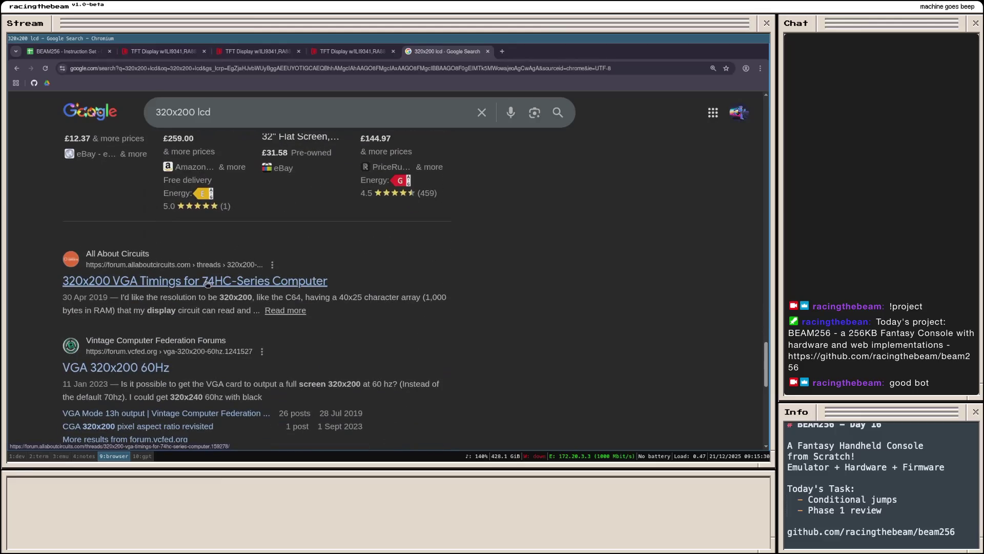
pyautogui.scroll(-2, 208, 276)
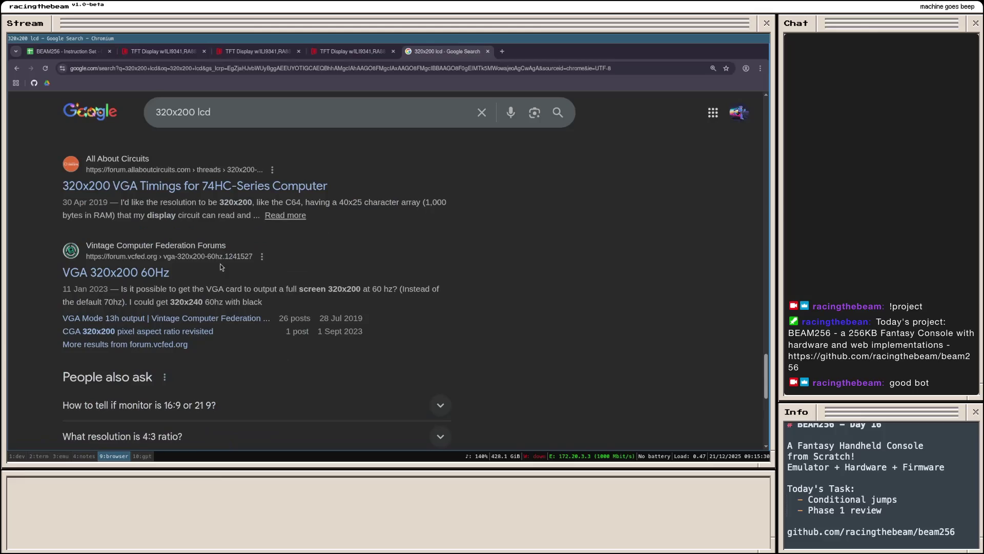
pyautogui.scroll(-2, 224, 262)
pyautogui.scroll(-2, 235, 260)
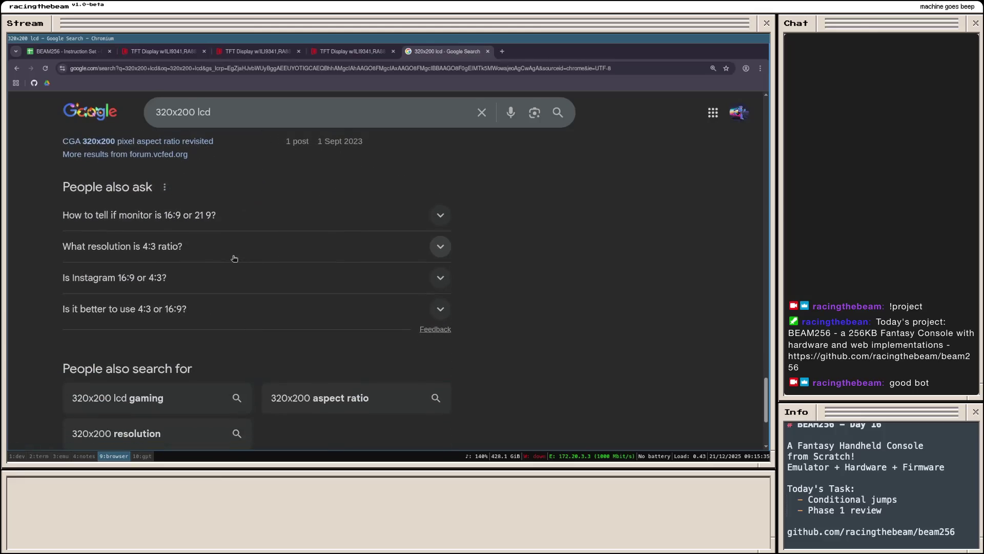
pyautogui.scroll(3, 237, 259)
pyautogui.scroll(3, 308, 230)
pyautogui.scroll(3, 353, 208)
pyautogui.scroll(-3, 353, 207)
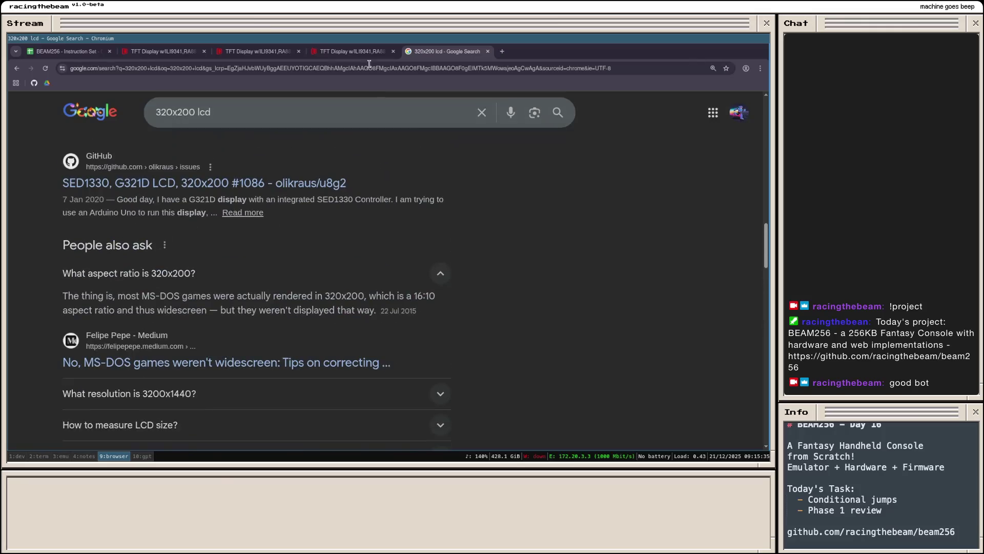
pyautogui.click(364, 54)
pyautogui.scroll(-1, 298, 212)
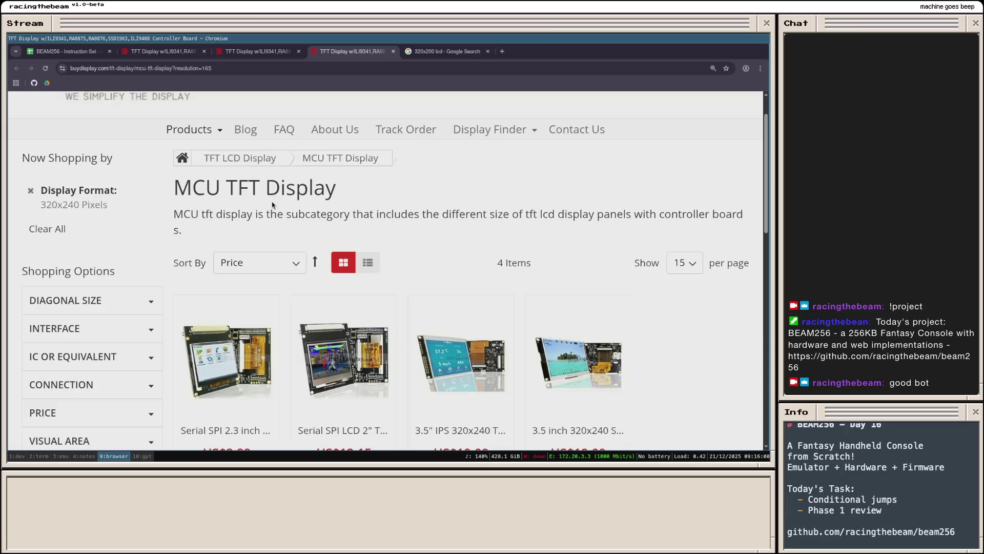
# Step: Switch to the BuyDisplay 240x320 MCU TFT listing showing eleven items
pyautogui.click(266, 51)
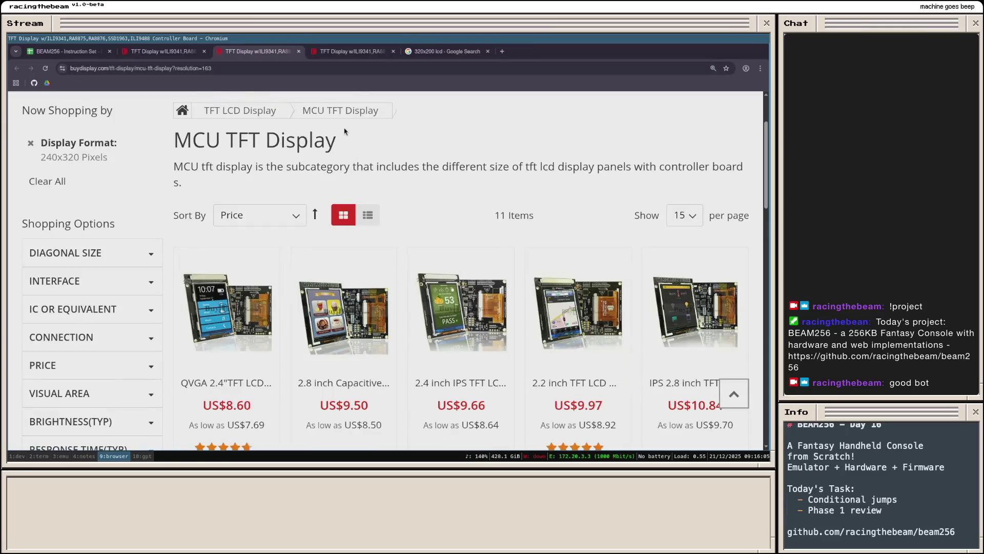
pyautogui.scroll(2, 345, 134)
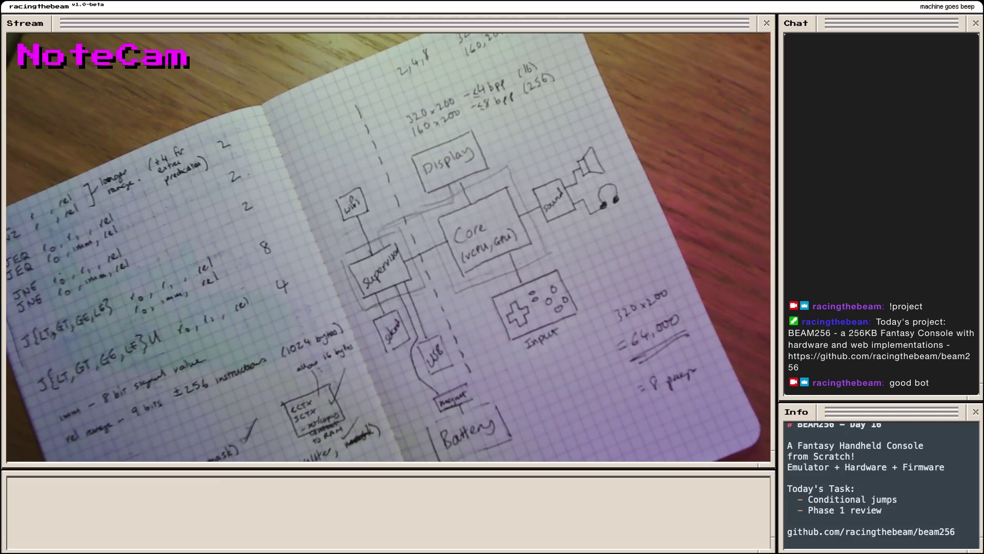
# Step: Bring up a terminal over the browser after noting '= 8 pages' in the notebook
pyautogui.press('super+Return')
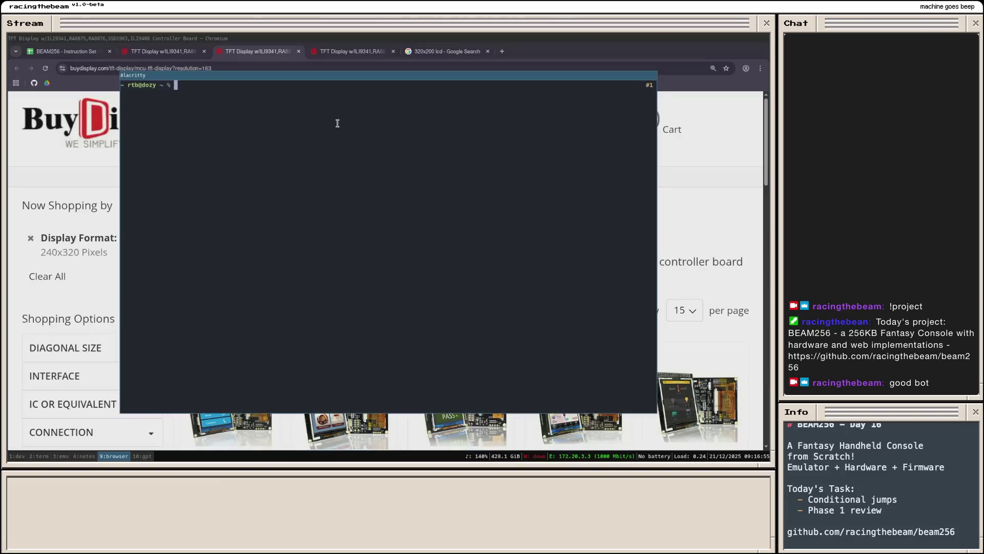
pyautogui.write('node')
# Step: In Node, compute 320*240 = 76800 and 76800/8192 = 9.375, then quit back to the shell
pyautogui.press('Return')
pyautogui.write('320x240')
pyautogui.press('Return')
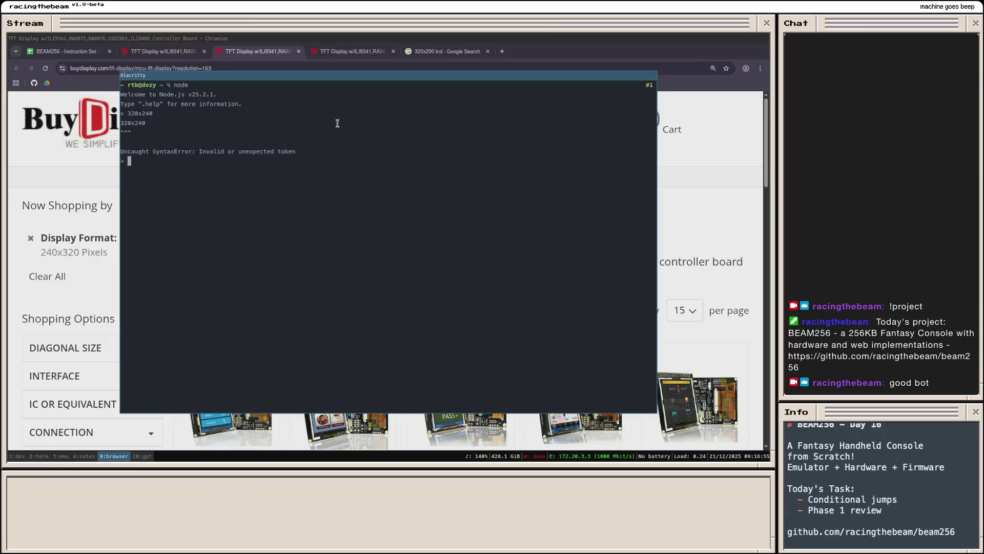
pyautogui.write('320*240')
pyautogui.press('Return')
pyautogui.write('/')
pyautogui.press('BackSpace')
pyautogui.write('76800/8192')
pyautogui.press('Return')
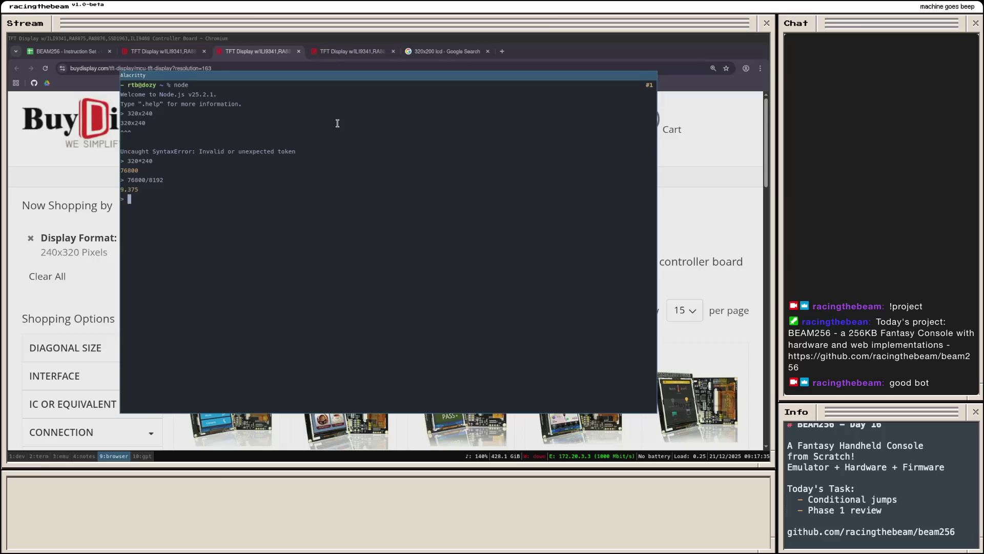
pyautogui.hotkey('ctrl', 'd')
pyautogui.hotkey('ctrl', 'd')
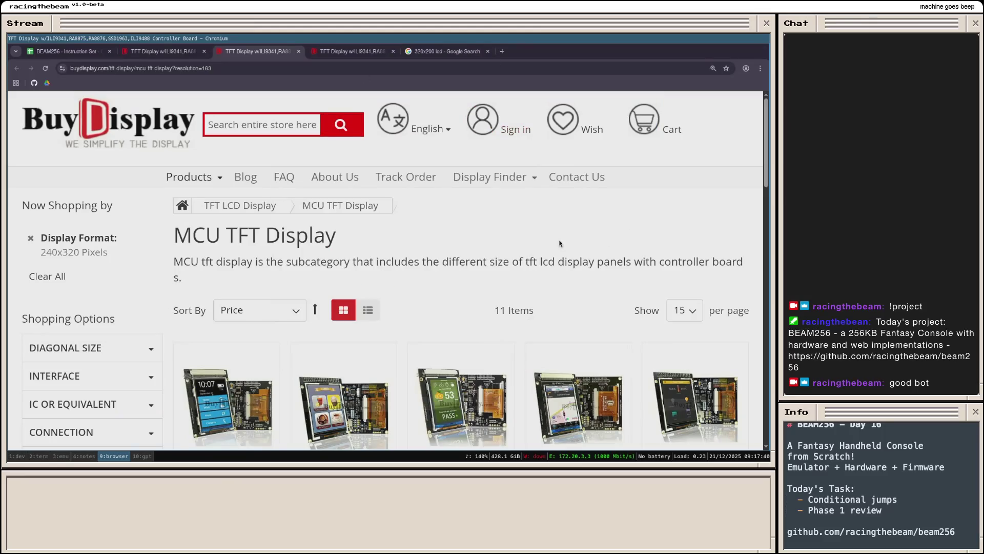
pyautogui.scroll(-5, 544, 247)
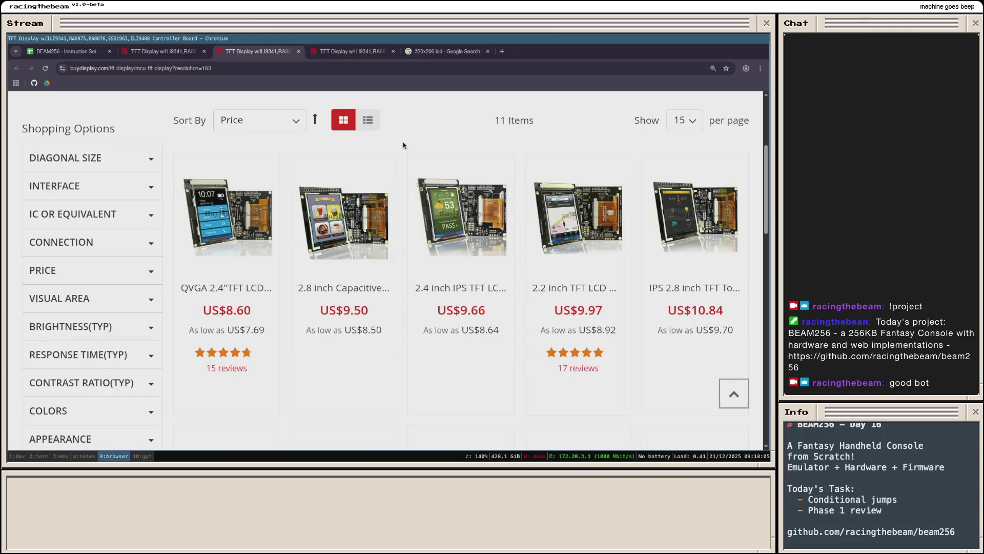
pyautogui.scroll(3, 336, 202)
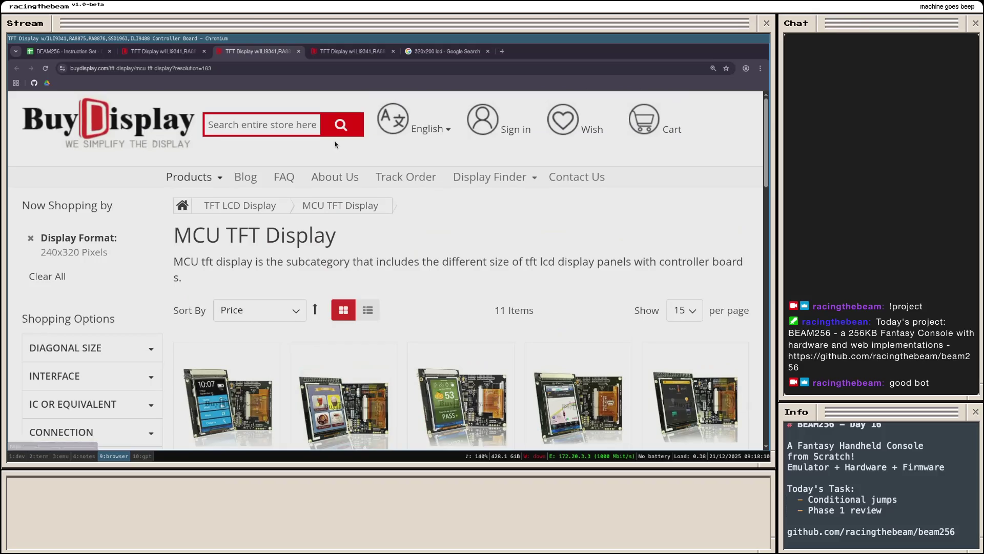
pyautogui.scroll(-1, 348, 231)
pyautogui.scroll(-4, 346, 232)
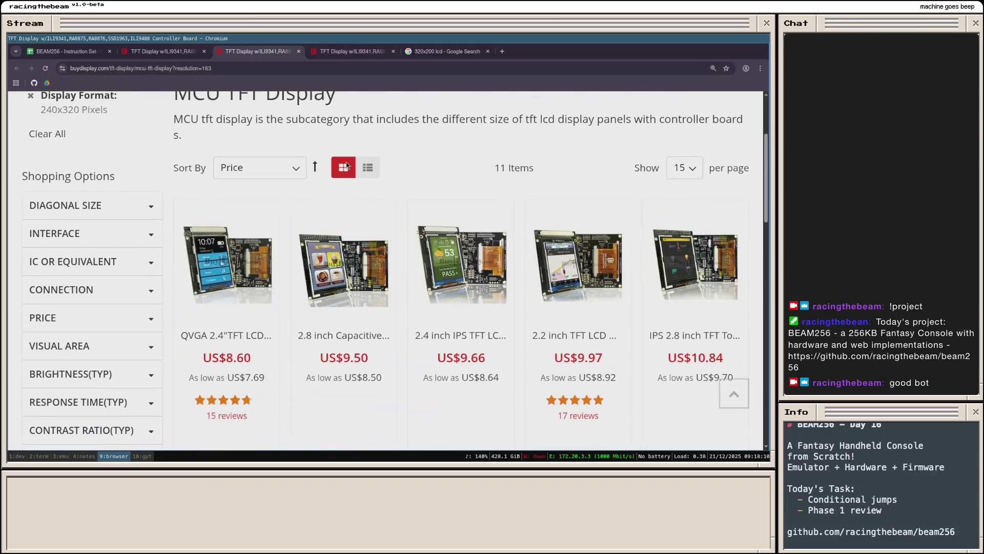
pyautogui.scroll(-2, 297, 225)
pyautogui.scroll(6, 296, 222)
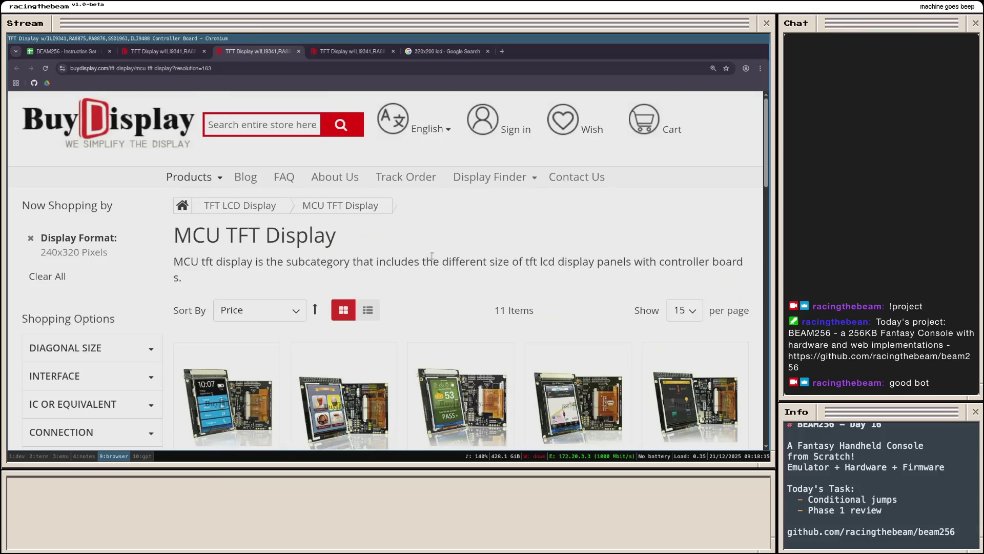
pyautogui.scroll(-3, 296, 221)
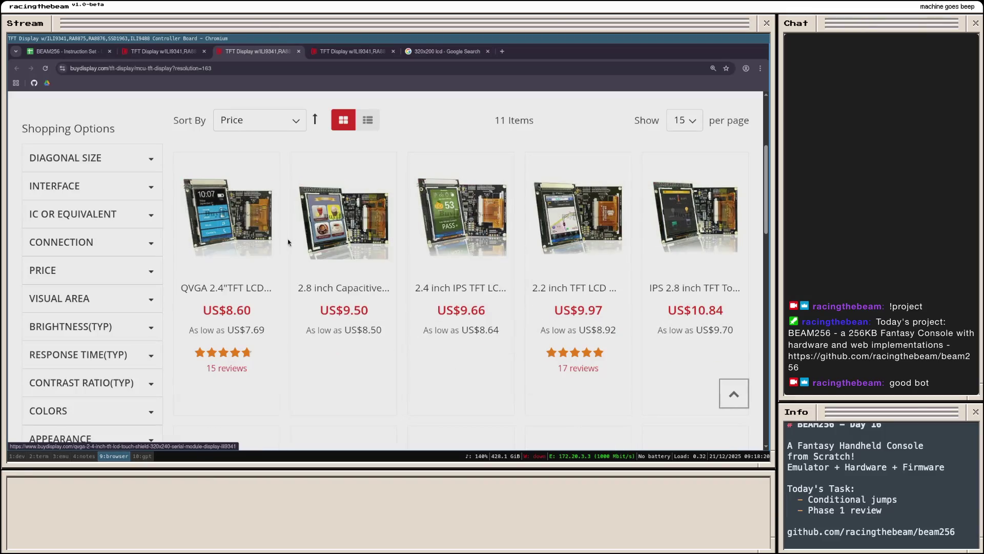
pyautogui.click(335, 52)
pyautogui.scroll(-2, 210, 250)
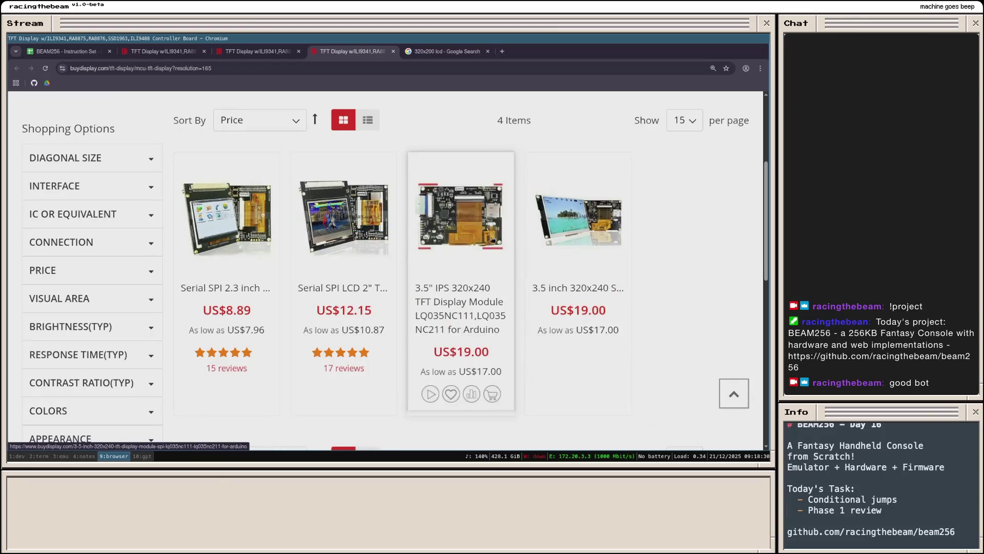
pyautogui.click(249, 52)
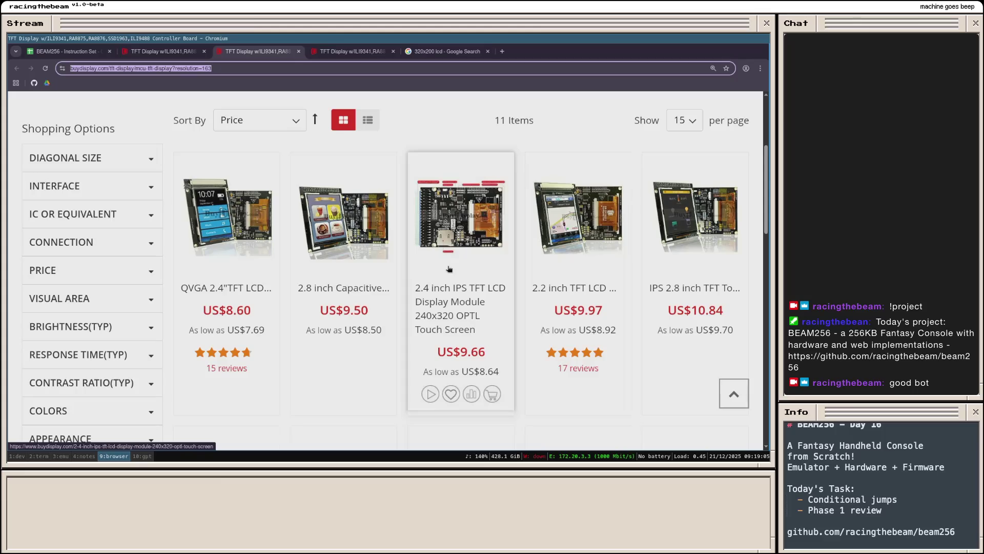
pyautogui.scroll(1, 466, 269)
pyautogui.scroll(-1, 466, 271)
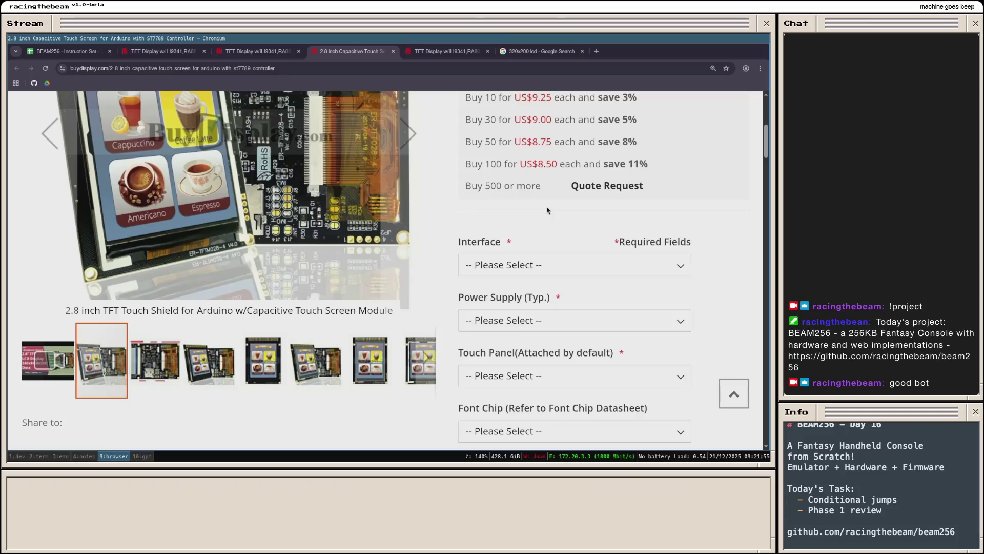
pyautogui.scroll(-2, 548, 213)
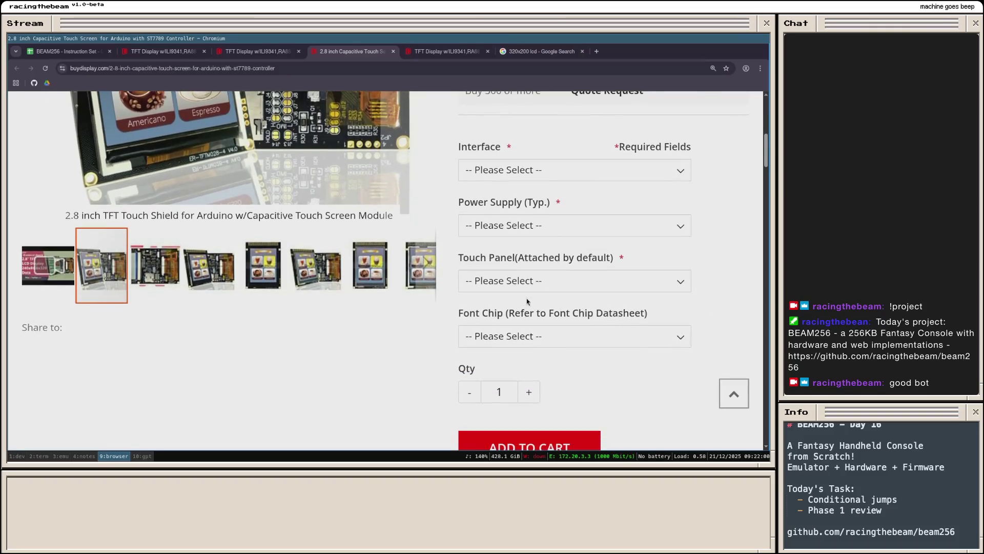
pyautogui.scroll(1, 490, 255)
# Step: Look at the 2.8 inch ST7789 touch screen's Interface choices without selecting one
pyautogui.click(518, 218)
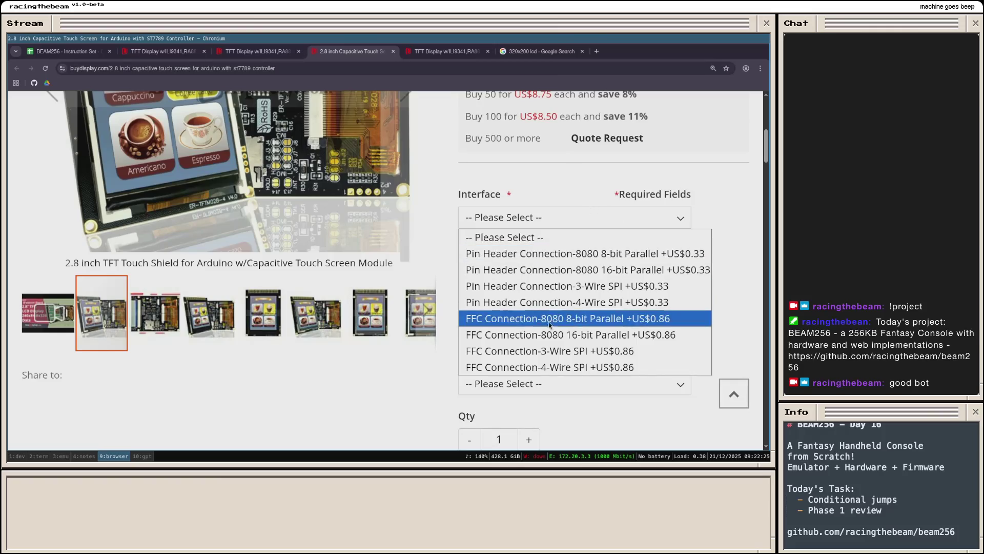
pyautogui.click(453, 257)
pyautogui.scroll(-1, 455, 257)
pyautogui.scroll(3, 503, 221)
pyautogui.scroll(-3, 513, 216)
pyautogui.scroll(3, 512, 216)
pyautogui.scroll(2, 513, 217)
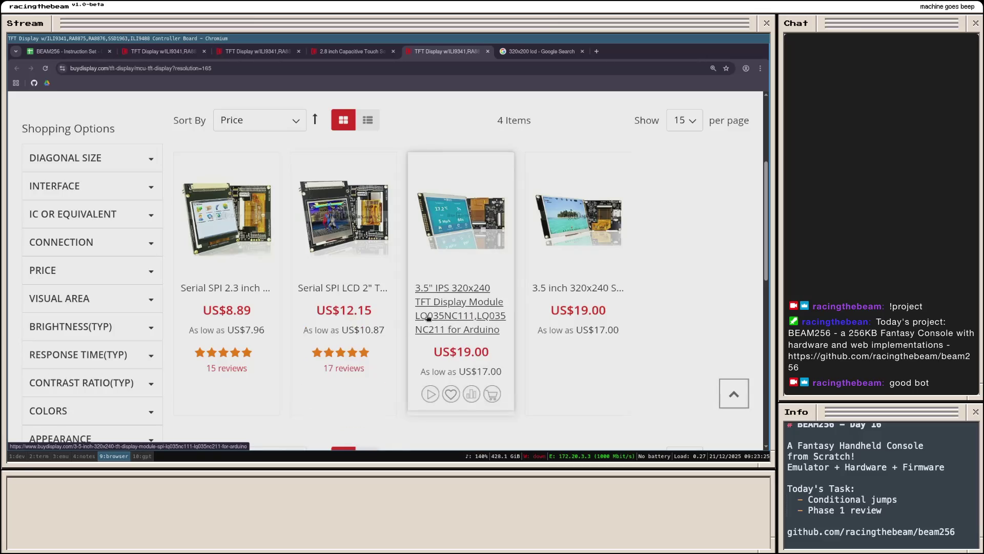
# Step: Go to the Serial SPI 2 inch 320x240 touch display with breakout board product page
pyautogui.click(354, 302)
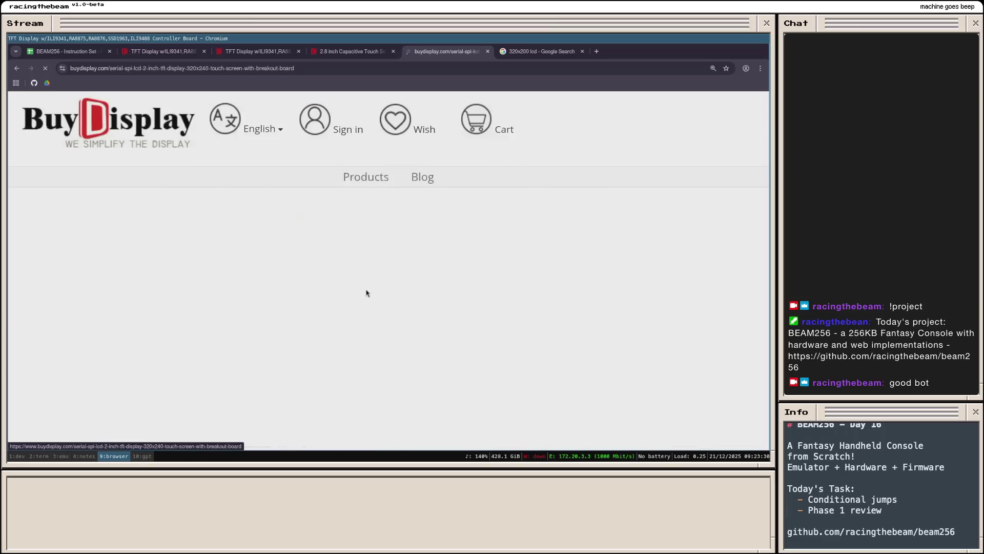
pyautogui.scroll(-3, 367, 292)
# Step: Check the 2 inch serial display's Interface choices, then go to the 2.8 inch ST7789 capacitive touch screen from the other listing
pyautogui.click(538, 313)
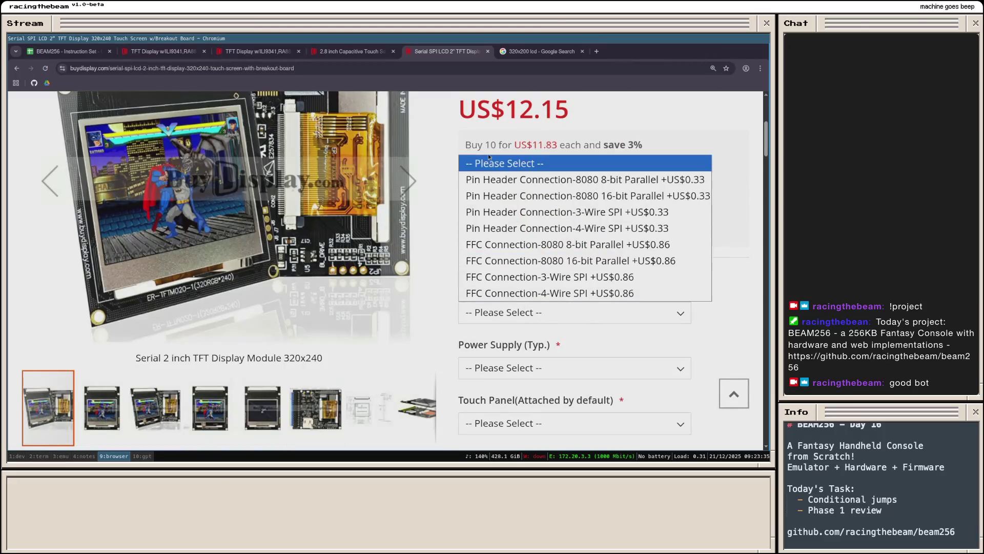
pyautogui.click(434, 168)
pyautogui.click(266, 56)
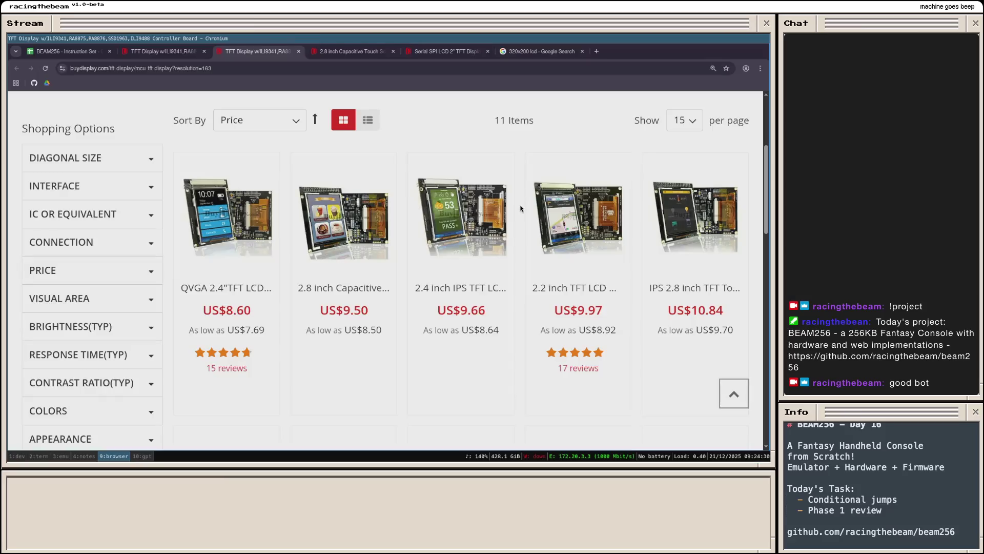
pyautogui.click(367, 282)
pyautogui.scroll(-3, 520, 316)
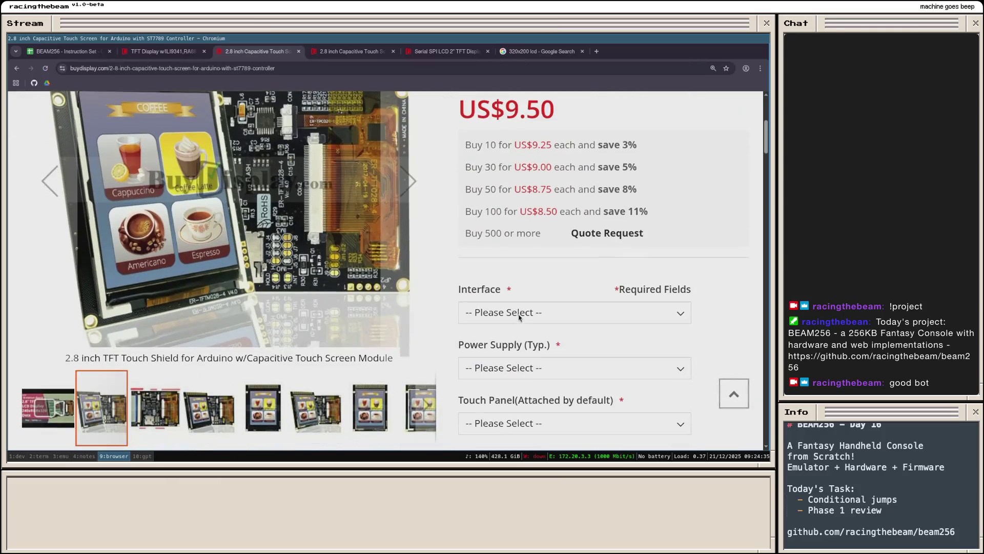
pyautogui.scroll(-1, 509, 317)
# Step: Review the 2.8 inch touch screen's Interface choices without picking one, then head back toward the listing
pyautogui.click(513, 218)
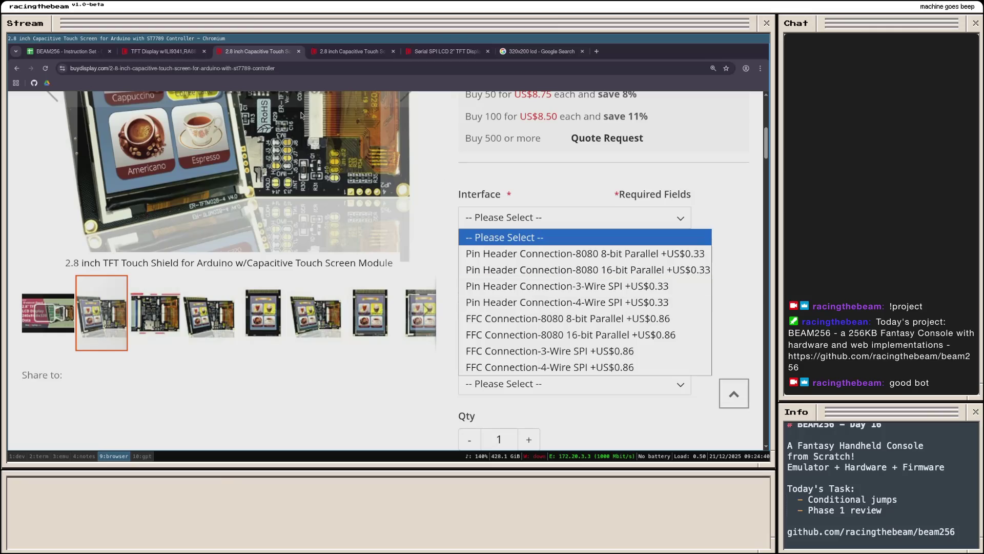
pyautogui.click(18, 72)
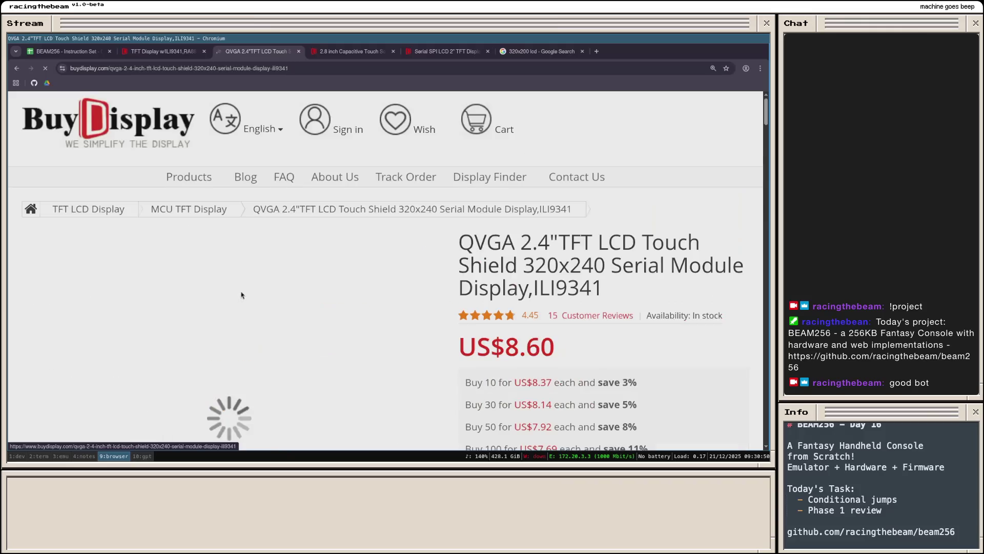
pyautogui.scroll(-3, 417, 289)
pyautogui.scroll(-2, 351, 269)
pyautogui.scroll(-1, 346, 265)
pyautogui.scroll(-1, 340, 259)
pyautogui.scroll(1, 375, 253)
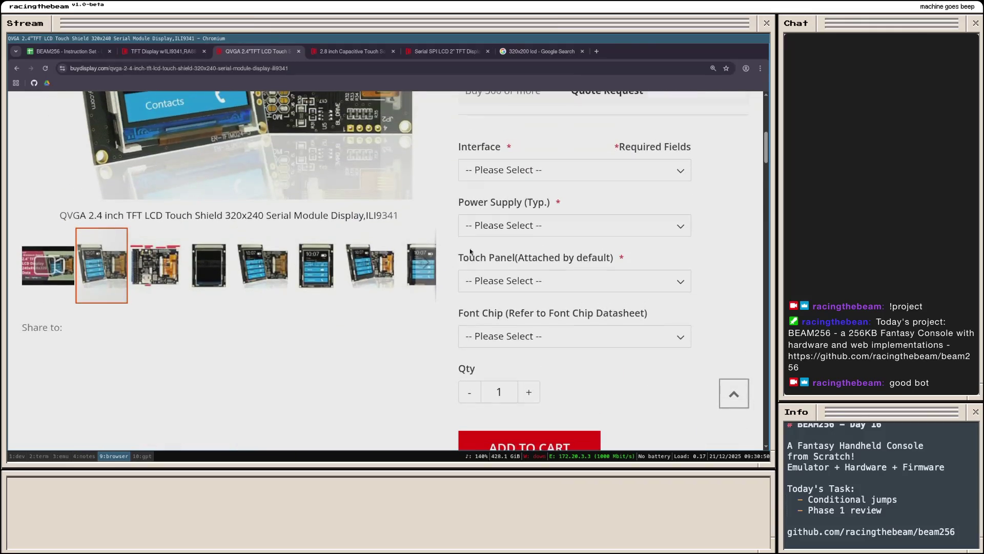
pyautogui.click(508, 176)
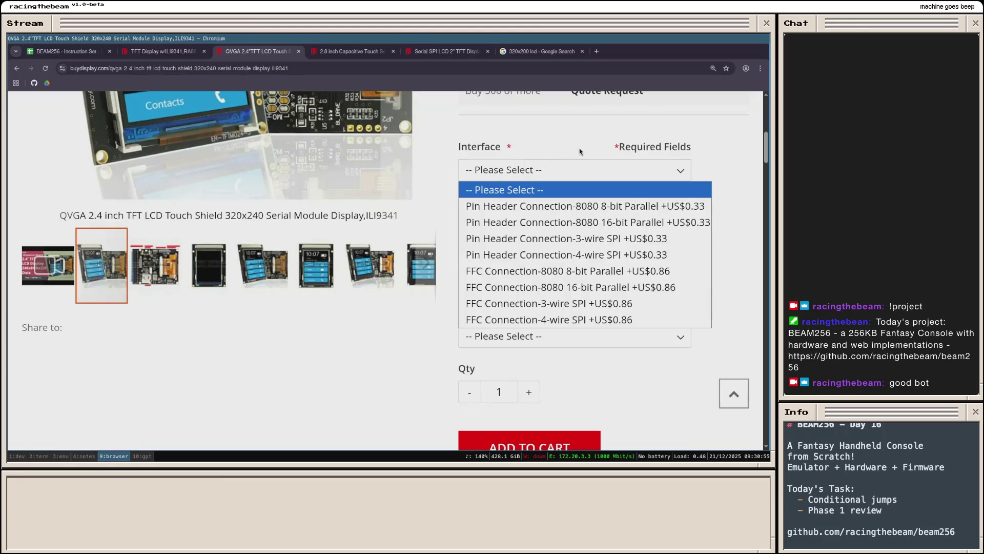
pyautogui.scroll(-2, 500, 184)
pyautogui.scroll(-2, 400, 223)
pyautogui.scroll(-1, 339, 249)
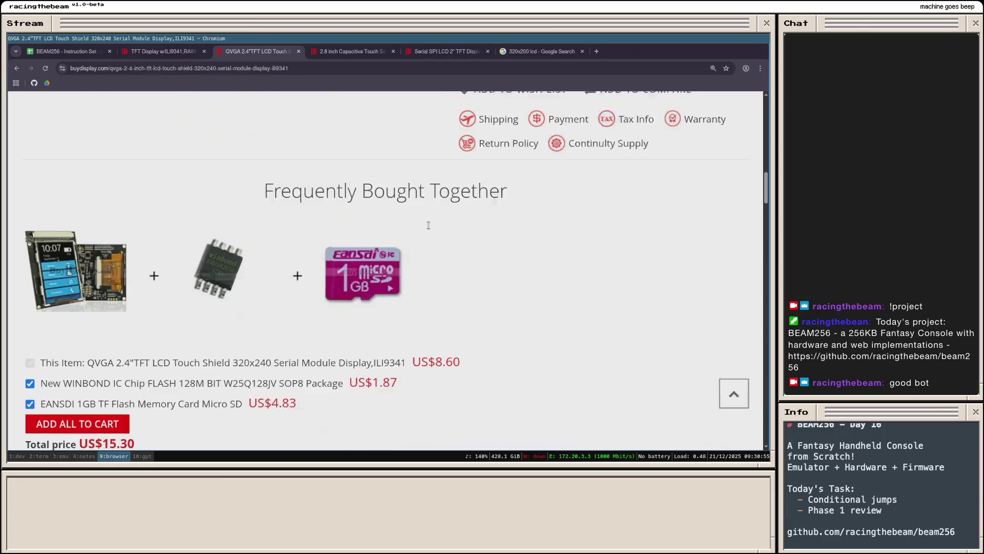
pyautogui.scroll(3, 325, 255)
pyautogui.scroll(2, 400, 223)
pyautogui.scroll(1, 500, 185)
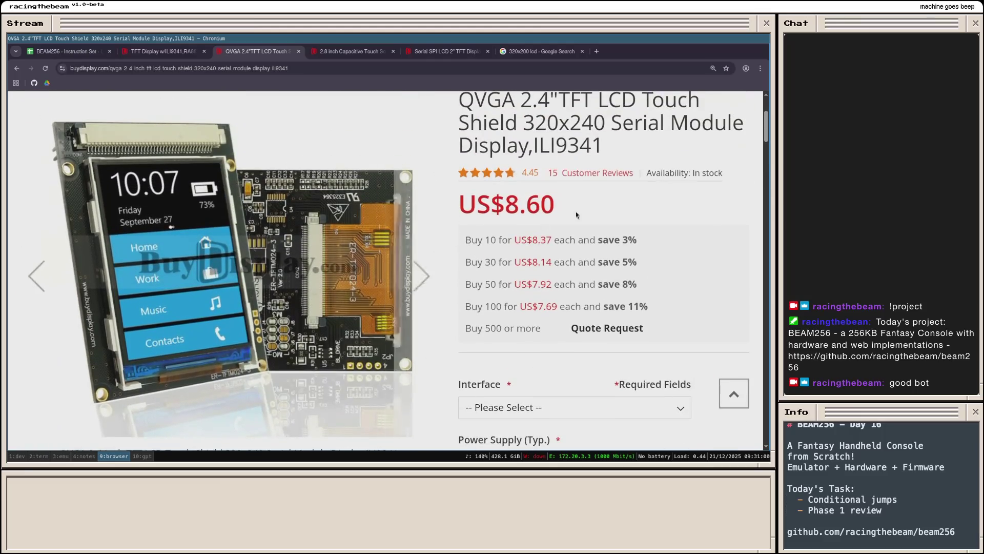
pyautogui.scroll(1, 549, 165)
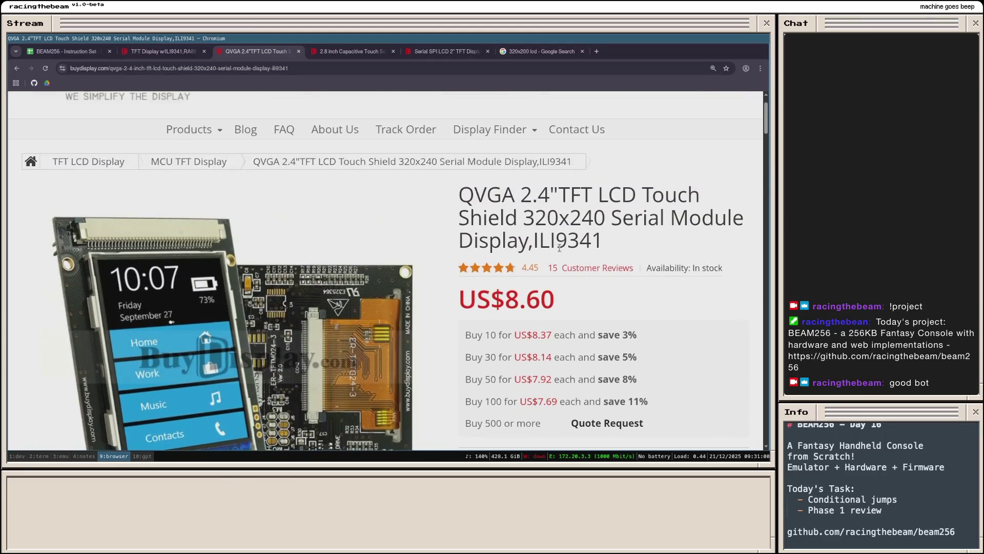
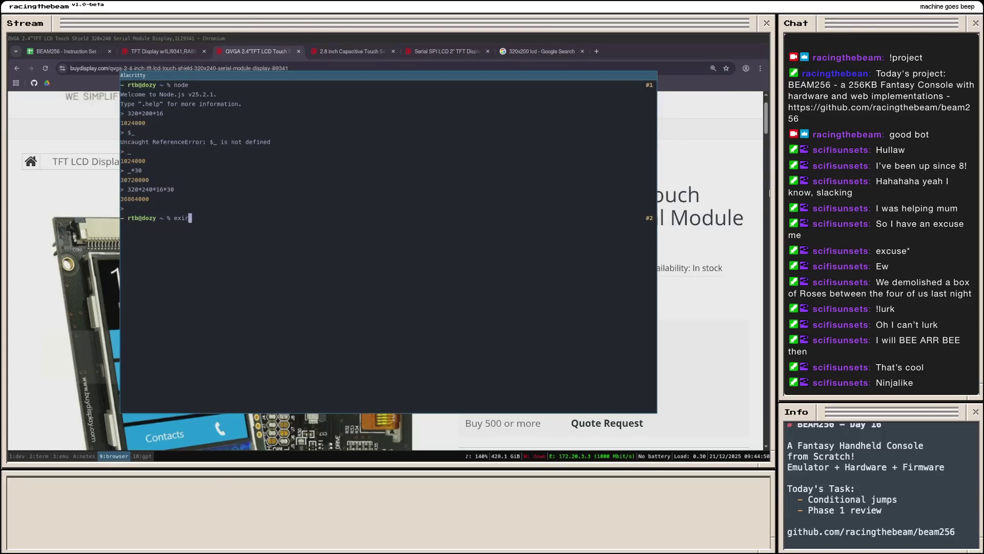
# Step: Exit the terminal running the Node session, returning to the ILI9341 display product page
pyautogui.press('Return')
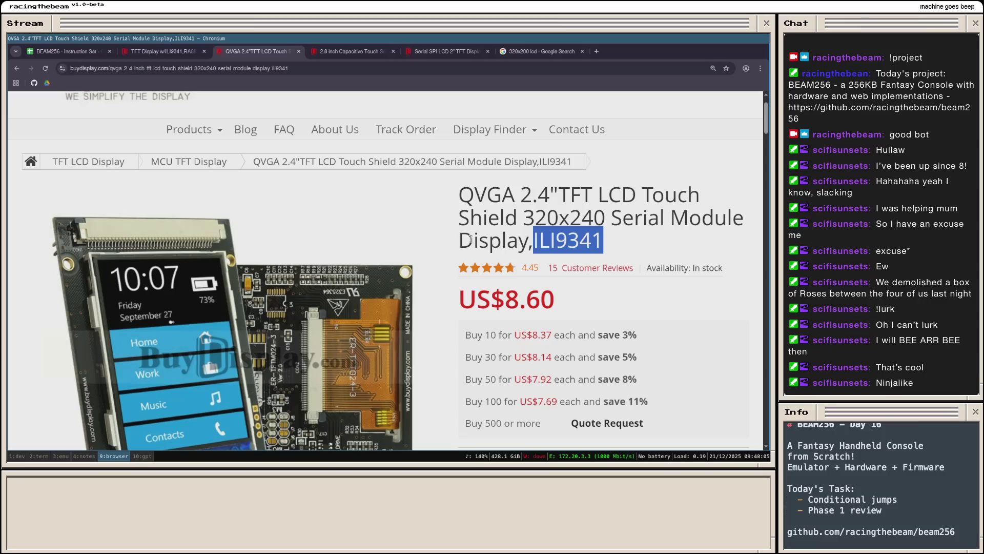
# Step: Search Google for 'renesas microcontroller' in a new browser tab
pyautogui.click(590, 104)
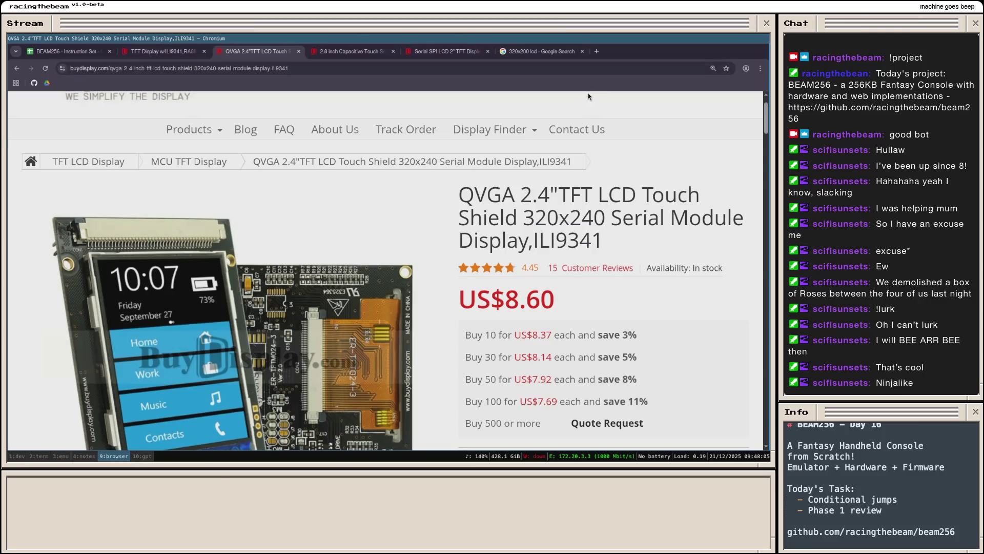
pyautogui.hotkey('ctrl', 't')
pyautogui.write('reen')
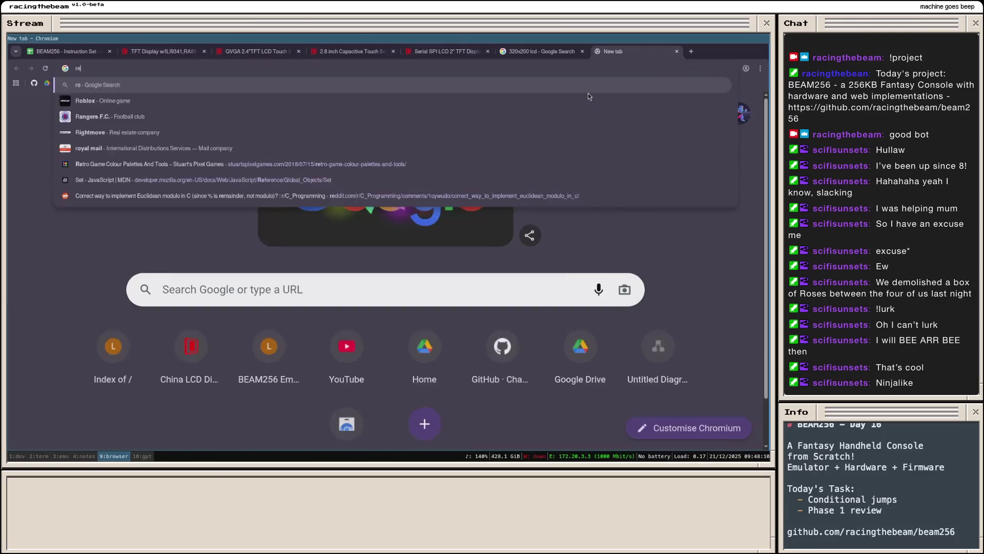
pyautogui.press('BackSpace')
pyautogui.press('BackSpace')
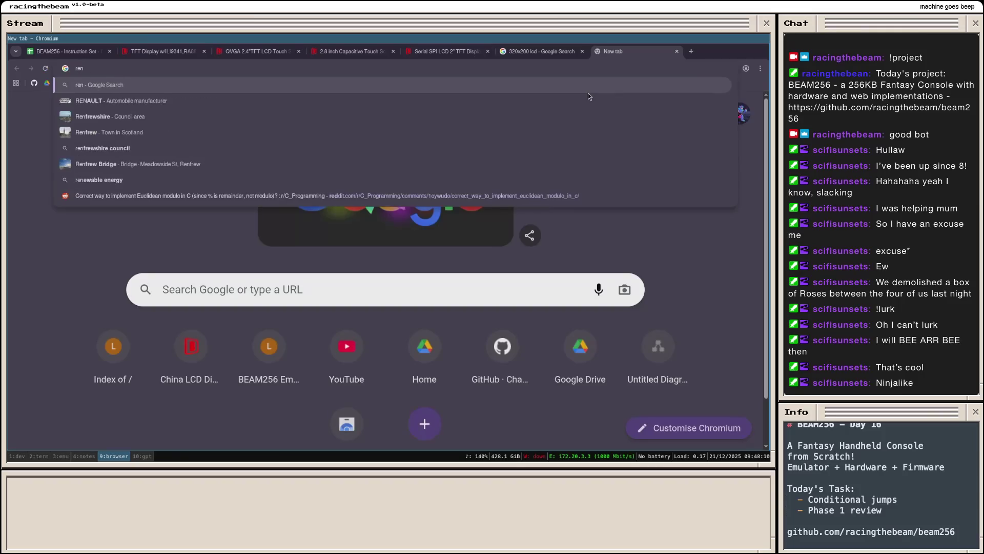
pyautogui.write('nesas m')
pyautogui.press('BackSpace')
pyautogui.press('BackSpace')
pyautogui.write('crocontroller')
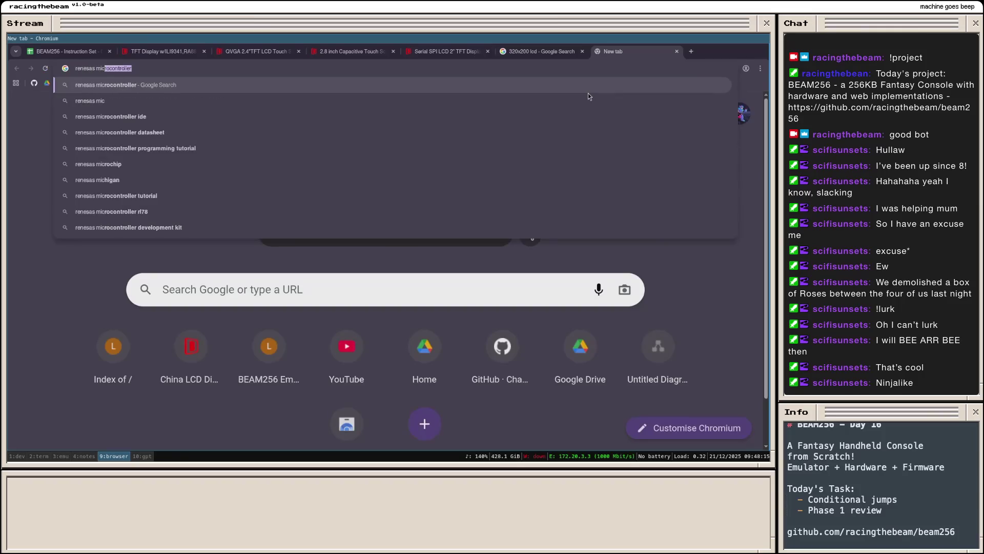
pyautogui.press('Return')
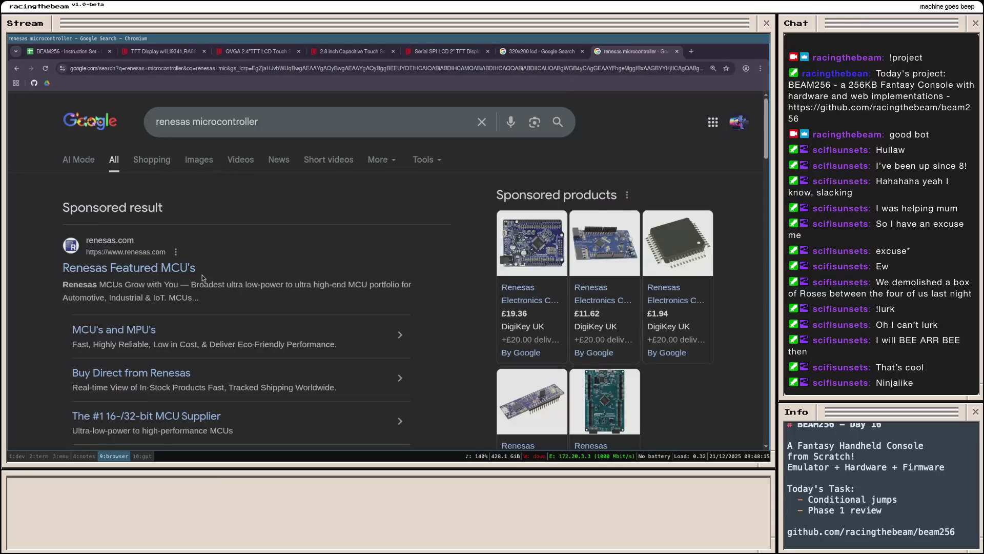
# Step: Enter the Renesas site from the results, accept cookies and go to Other MCUs & MPUs
pyautogui.click(167, 272)
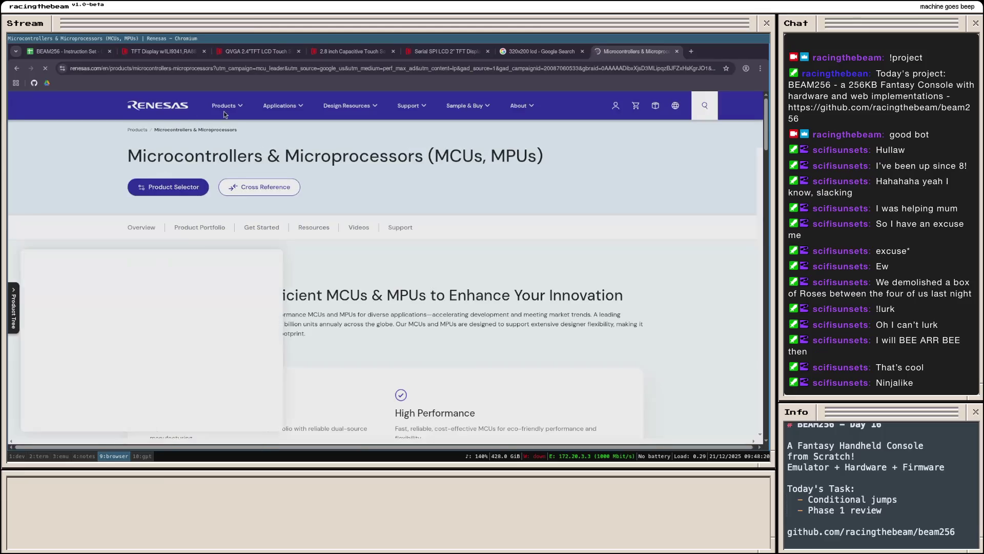
pyautogui.click(137, 414)
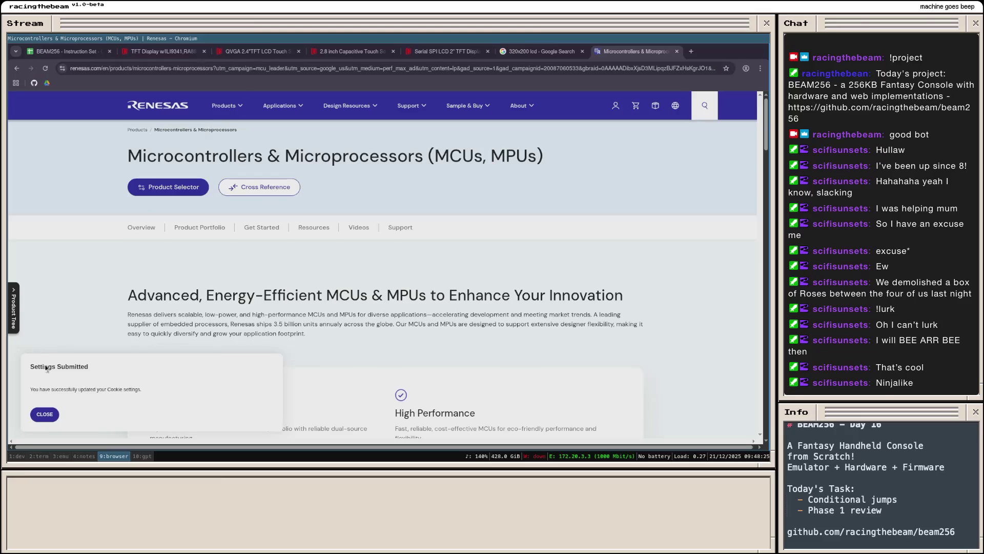
pyautogui.click(44, 414)
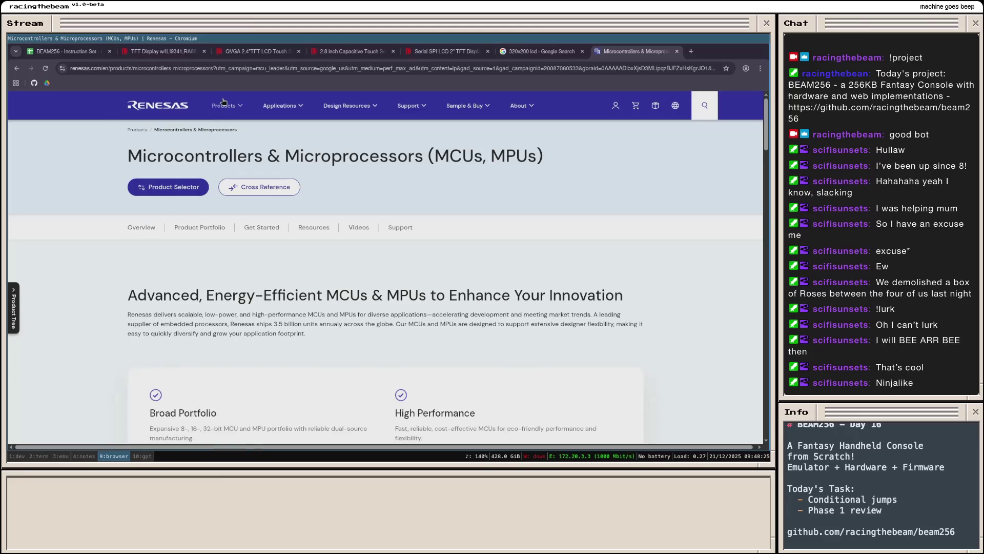
pyautogui.click(224, 105)
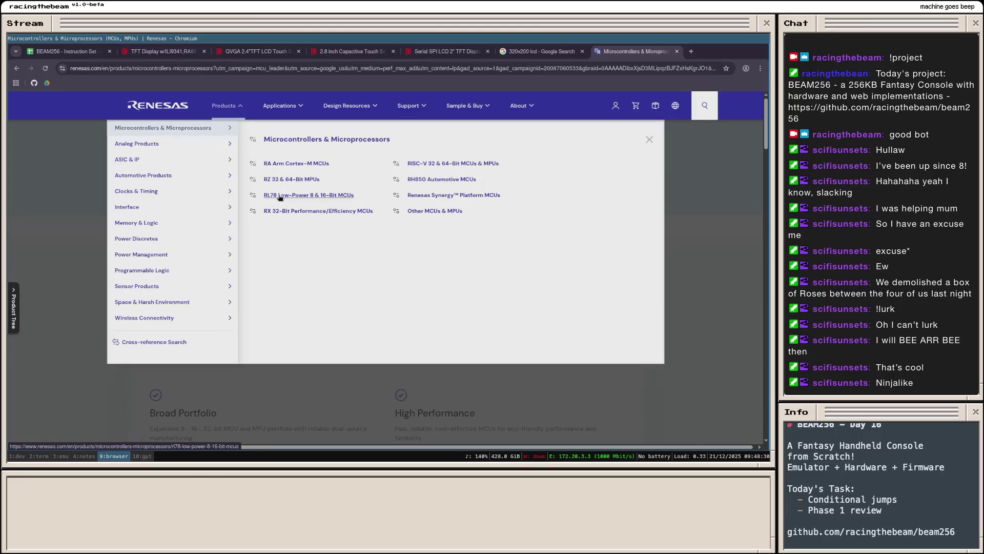
pyautogui.click(445, 211)
pyautogui.scroll(-2, 348, 256)
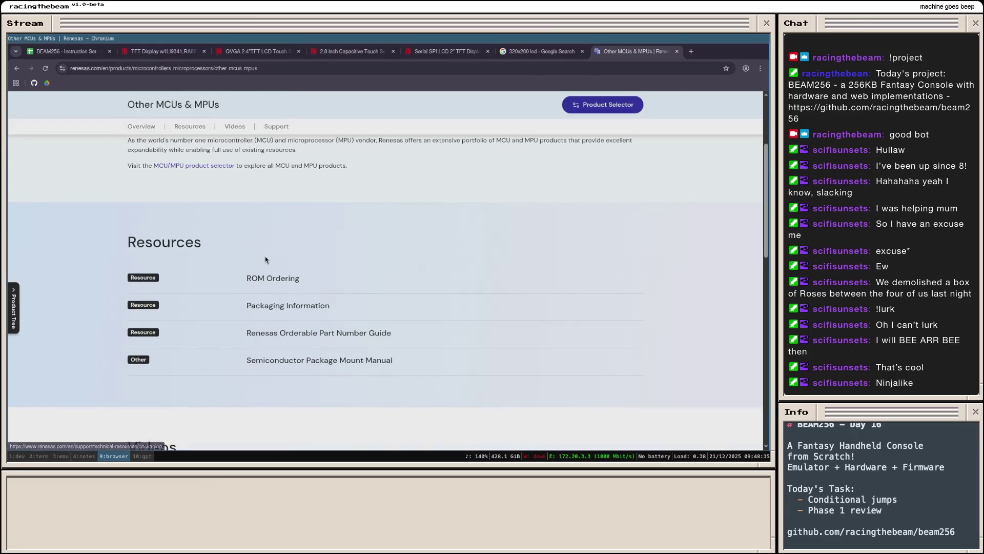
pyautogui.scroll(1, 198, 265)
# Step: View the Other MCUs & MPUs product selector table, then return to the Microcontrollers overview
pyautogui.click(235, 224)
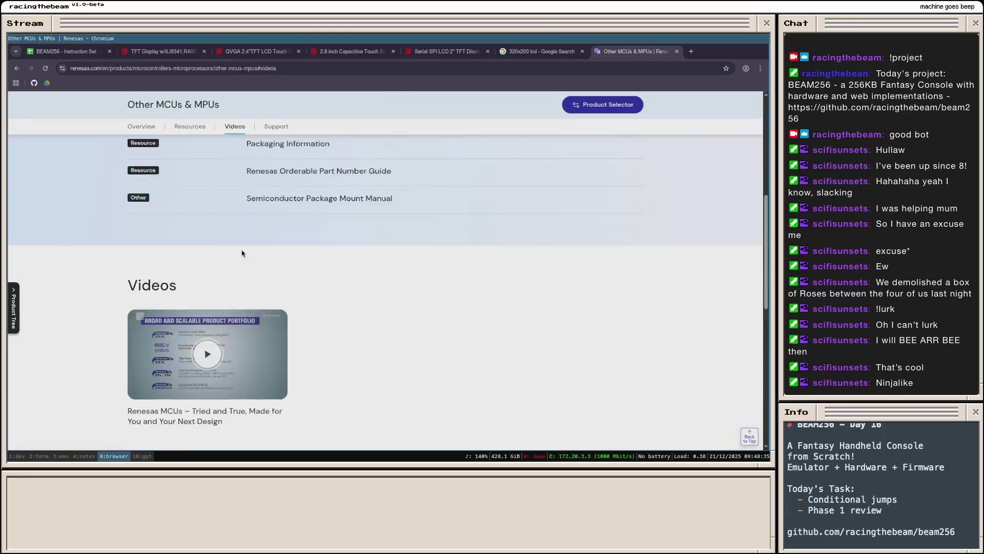
pyautogui.scroll(4, 241, 253)
pyautogui.scroll(1, 199, 225)
pyautogui.click(198, 224)
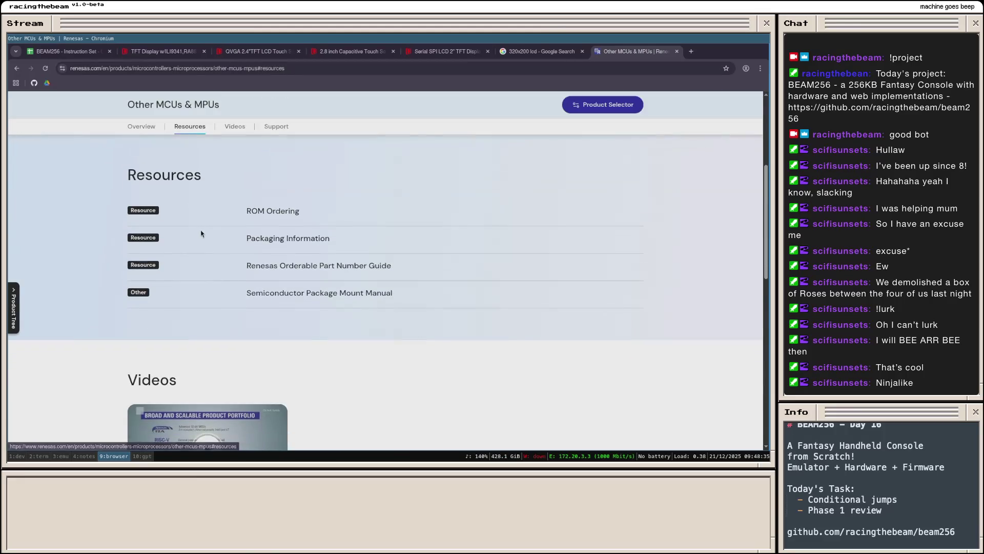
pyautogui.scroll(3, 281, 216)
pyautogui.click(179, 186)
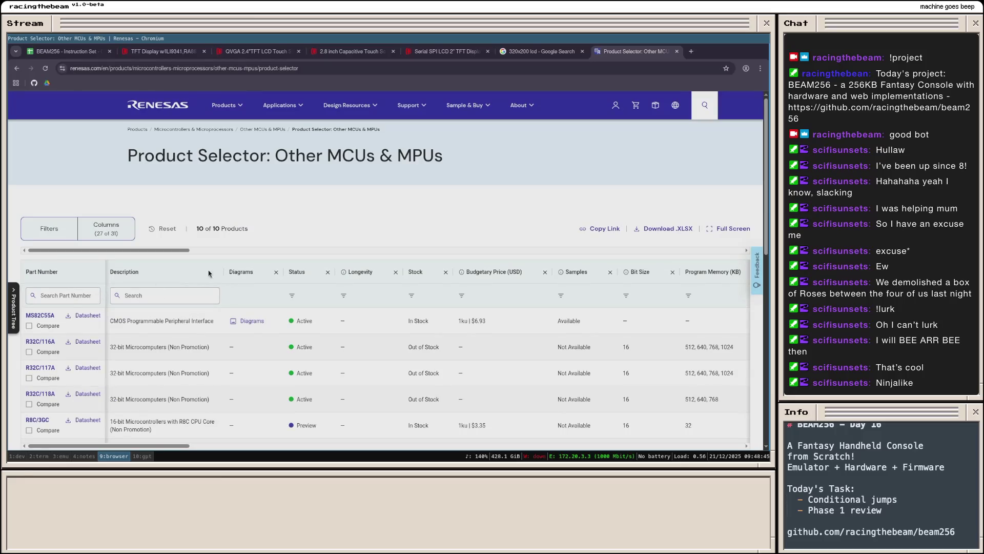
pyautogui.scroll(-5, 199, 273)
pyautogui.scroll(-3, 154, 269)
pyautogui.scroll(5, 116, 261)
pyautogui.scroll(2, 97, 258)
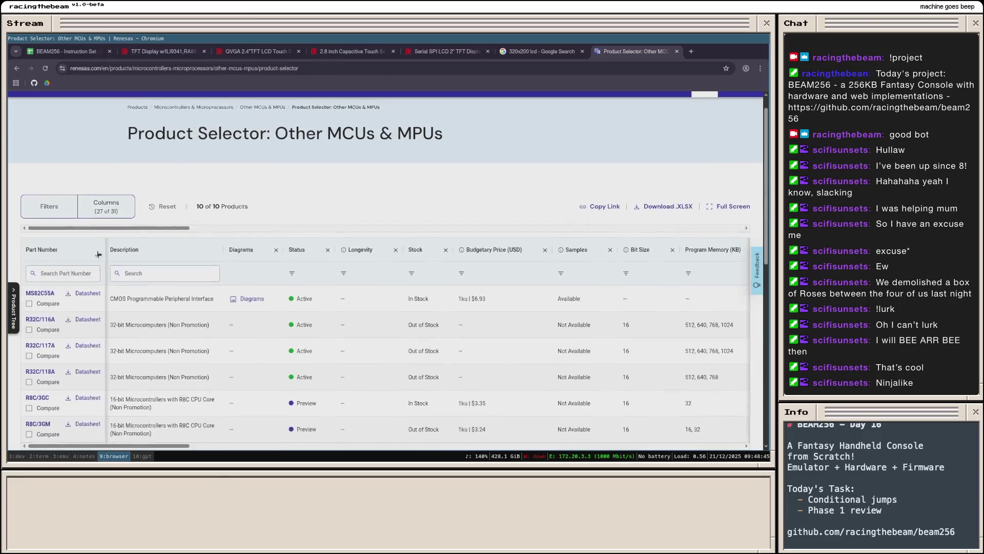
pyautogui.scroll(2, 97, 258)
pyautogui.click(184, 131)
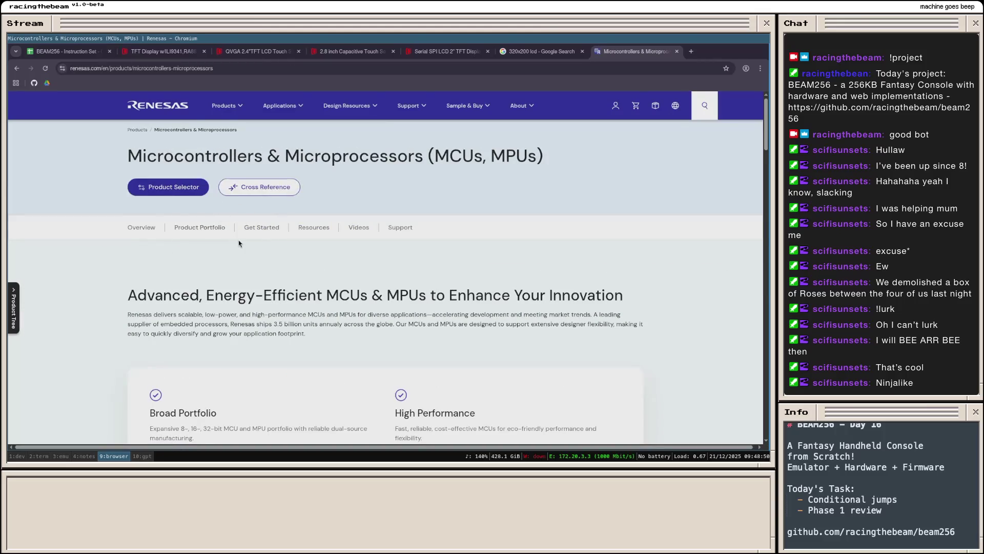
pyautogui.scroll(-3, 238, 242)
pyautogui.scroll(-2, 382, 236)
pyautogui.scroll(1, 241, 211)
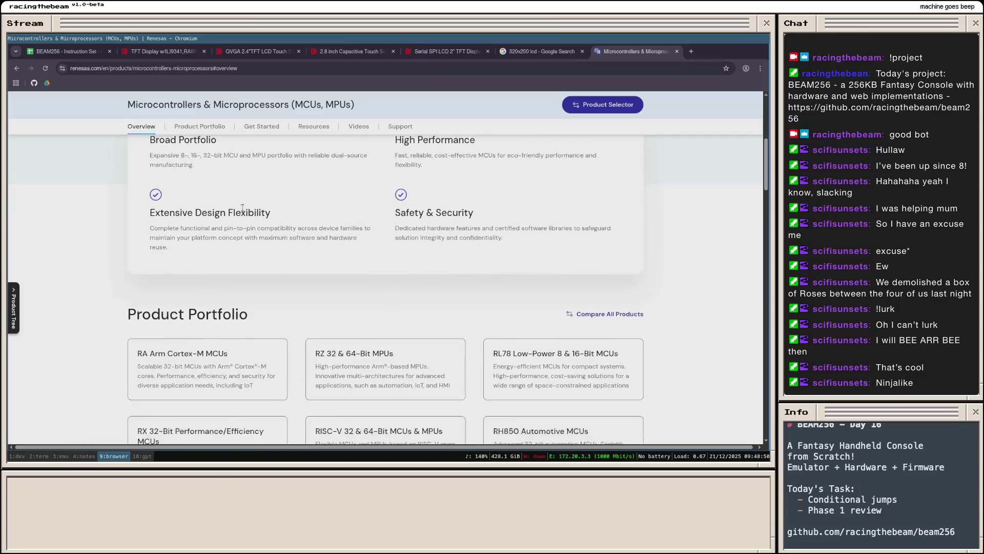
pyautogui.scroll(-2, 428, 268)
pyautogui.scroll(-1, 429, 268)
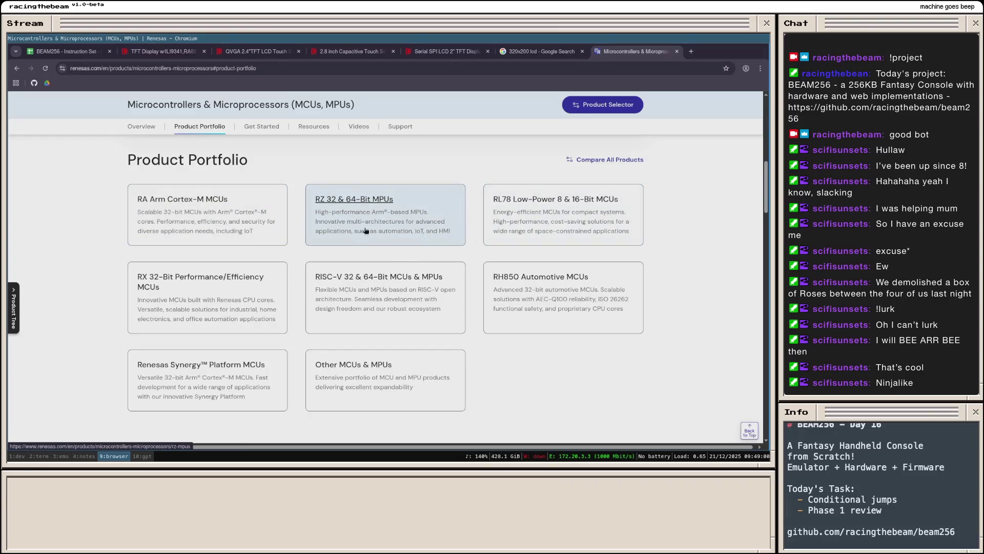
# Step: Browse the RZ 32 & 64-Bit MPUs product selector table and go to the RZ/A1H part
pyautogui.click(347, 214)
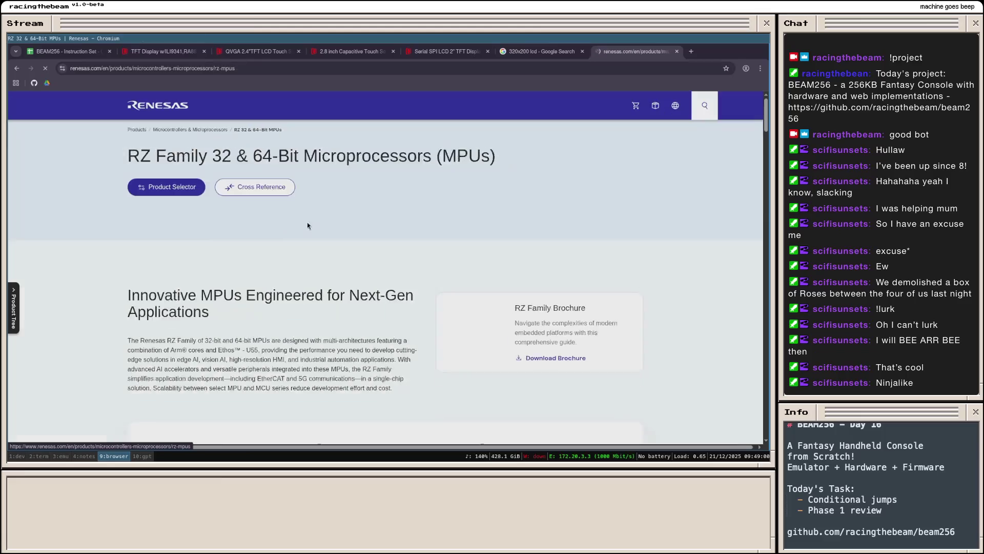
pyautogui.click(171, 190)
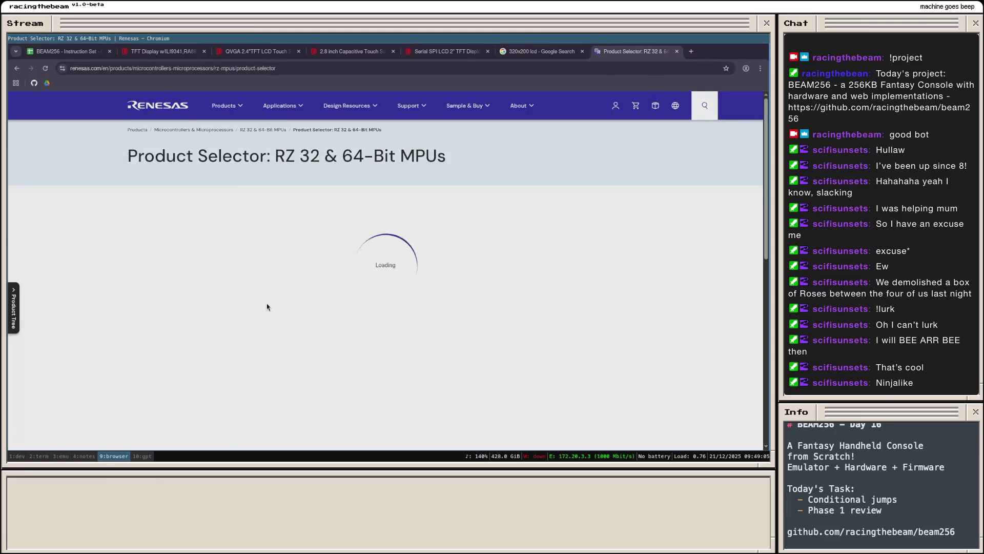
pyautogui.scroll(-3, 268, 306)
pyautogui.scroll(2, 204, 233)
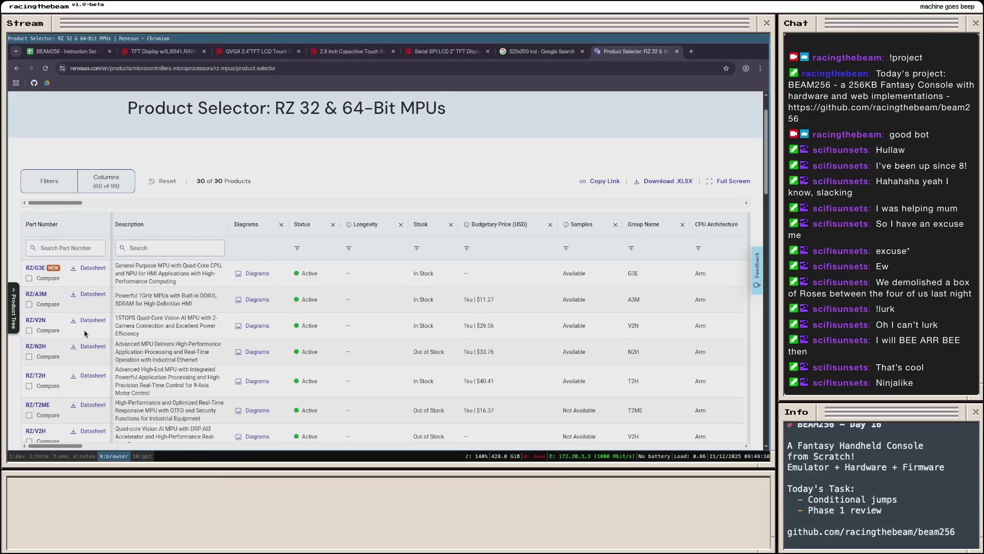
pyautogui.scroll(-3, 84, 332)
pyautogui.scroll(-3, 86, 303)
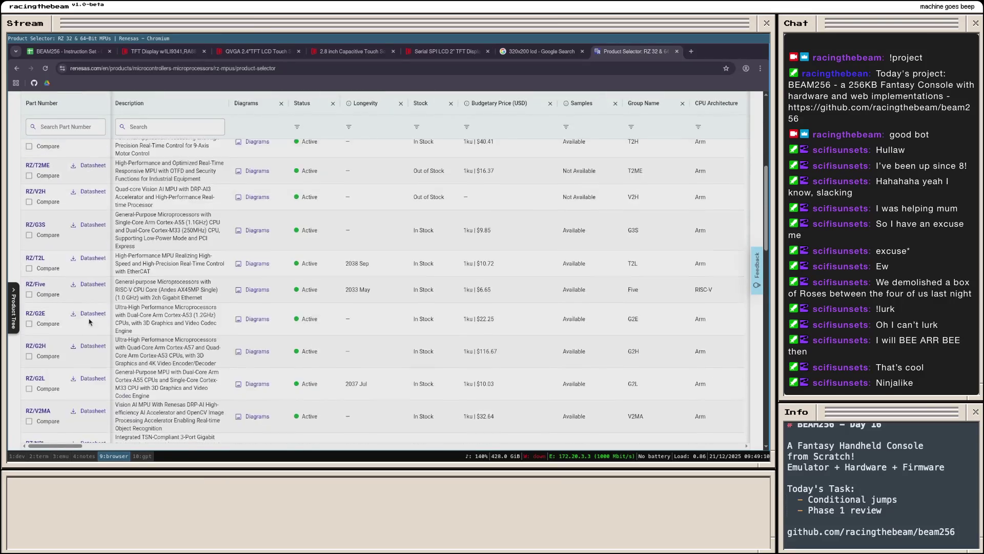
pyautogui.scroll(-3, 88, 318)
pyautogui.scroll(-3, 84, 332)
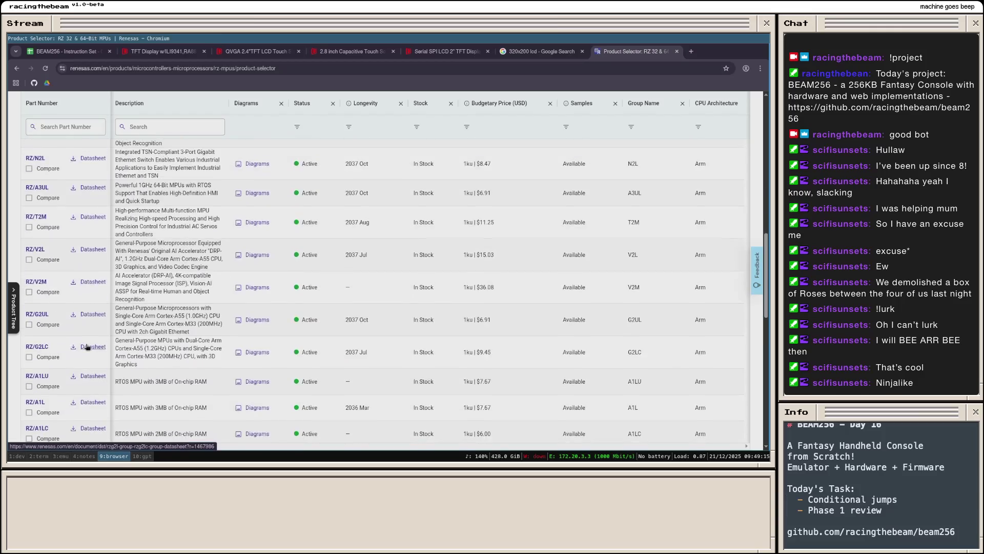
pyautogui.scroll(-3, 69, 346)
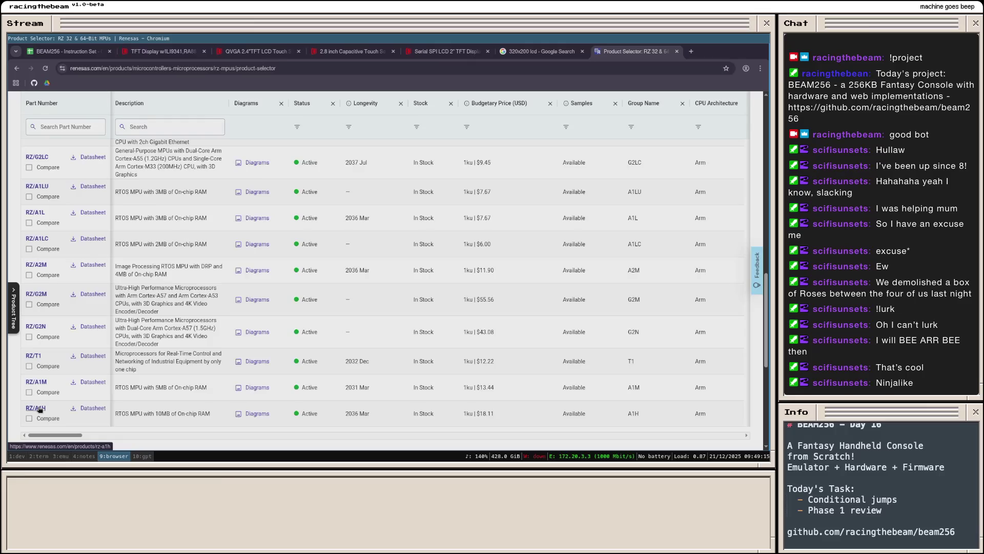
pyautogui.click(40, 410)
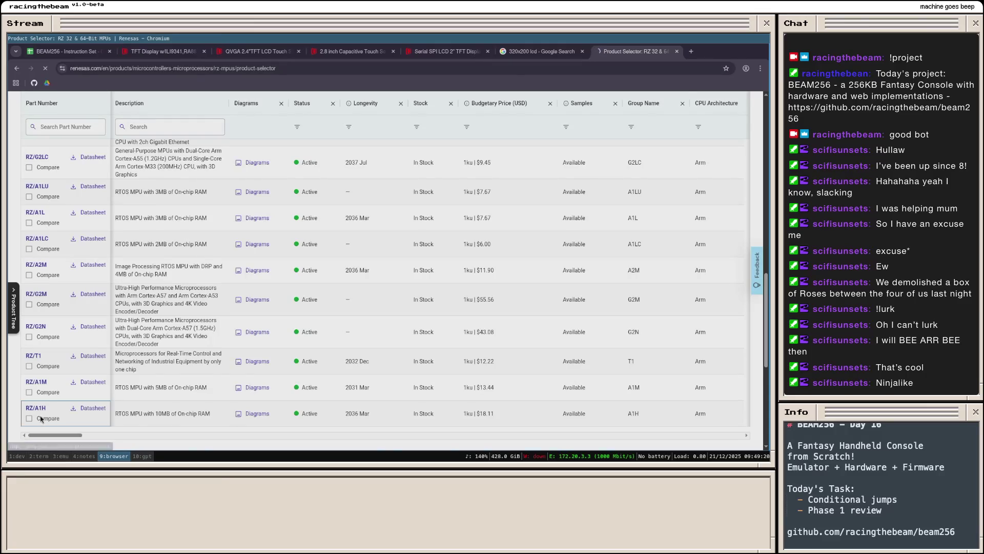
pyautogui.scroll(-1, 345, 251)
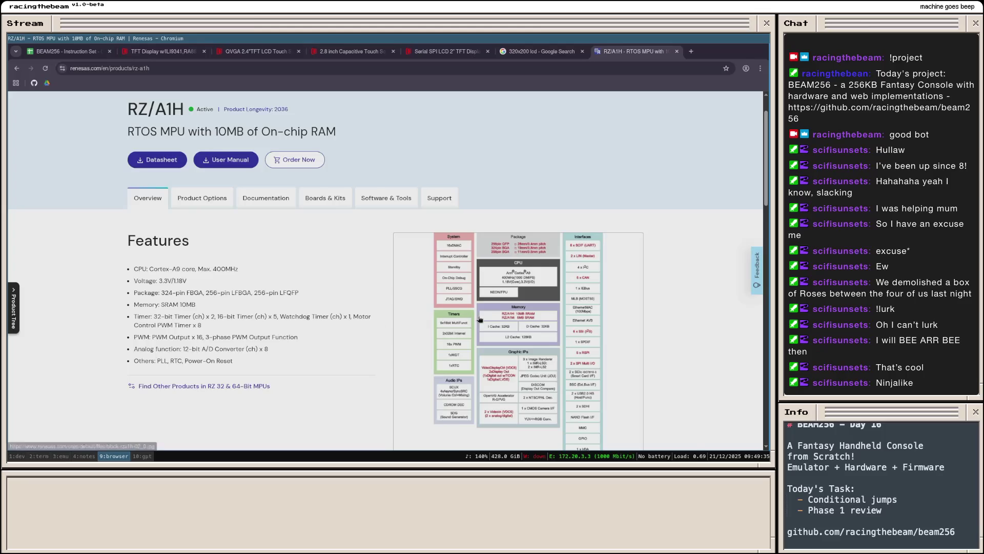
pyautogui.scroll(-1, 479, 321)
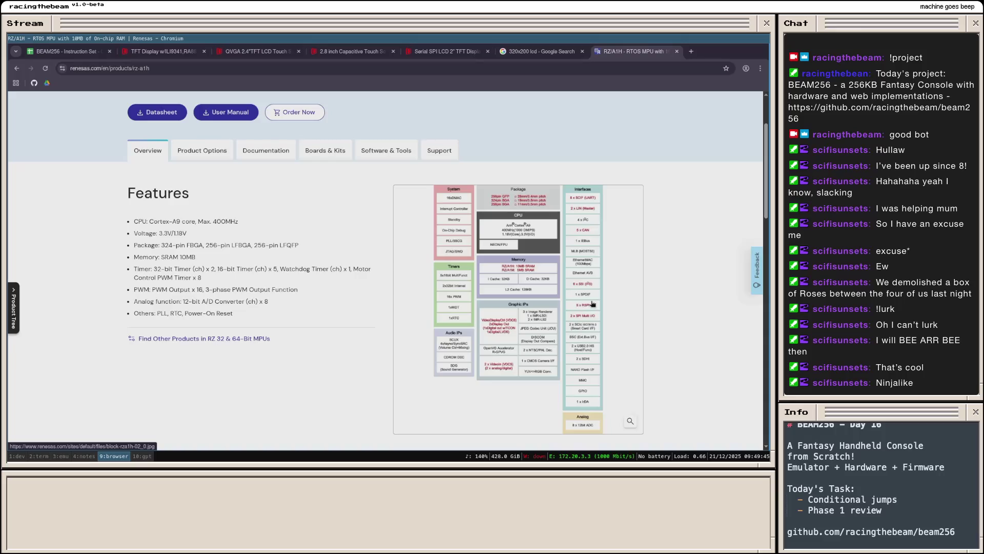
pyautogui.scroll(1, 592, 304)
pyautogui.scroll(-1, 591, 265)
pyautogui.scroll(2, 513, 287)
pyautogui.scroll(-1, 512, 287)
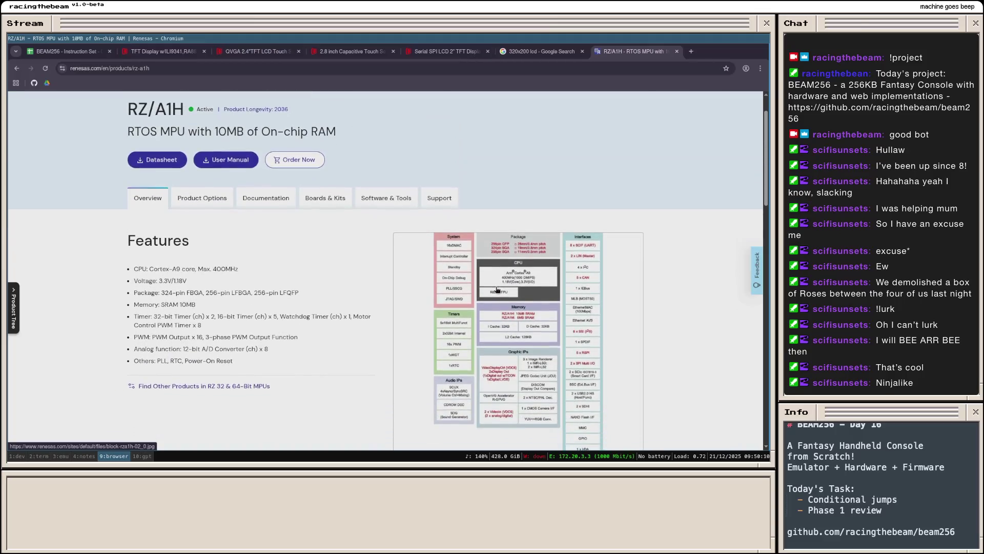
# Step: Check the RZ/A1H documentation list and datasheet link, then close the RZ/A1H page
pyautogui.click(285, 201)
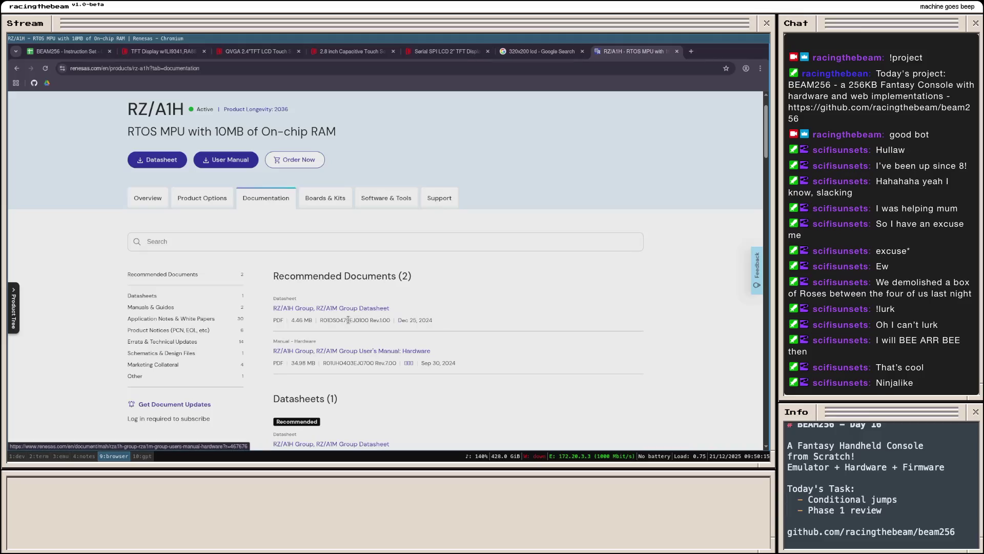
pyautogui.click(349, 309)
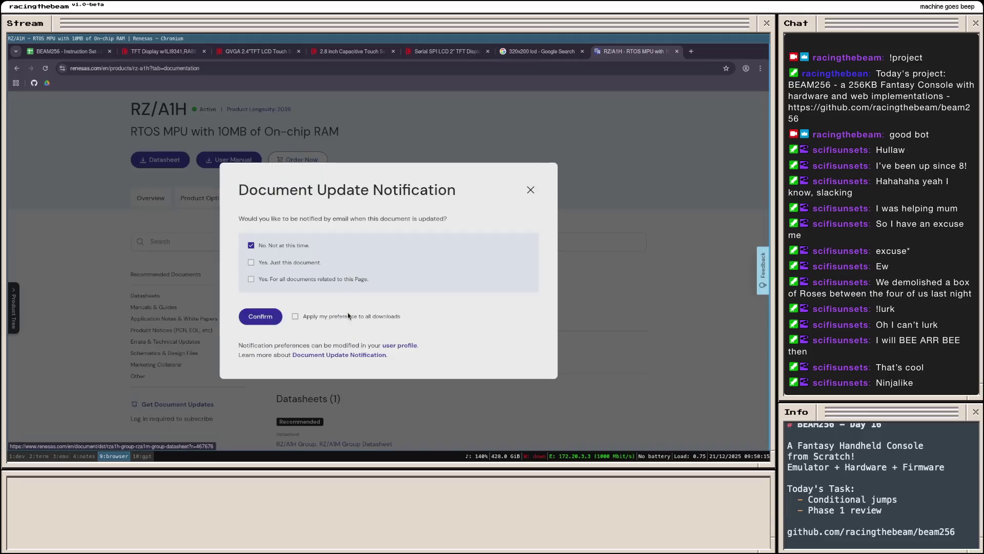
pyautogui.click(530, 190)
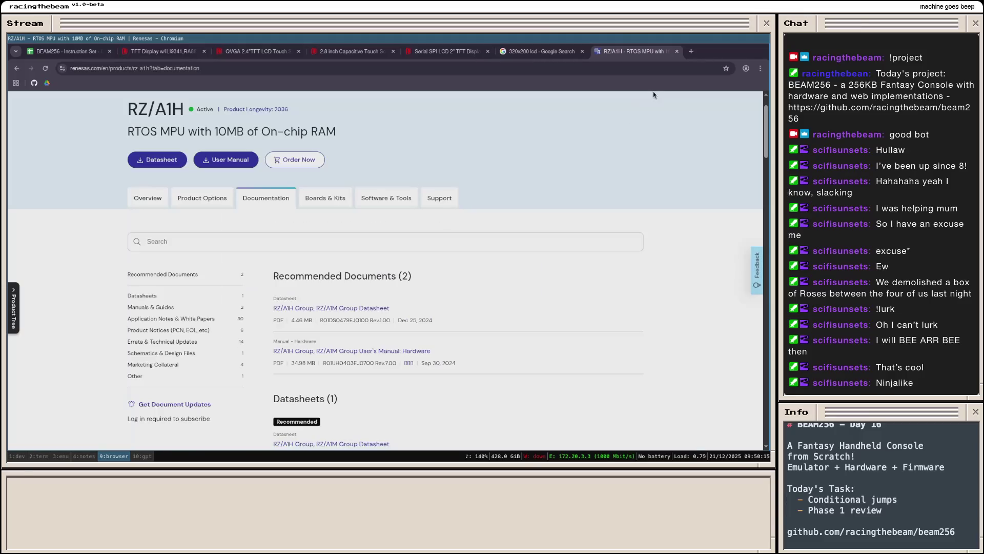
pyautogui.click(677, 52)
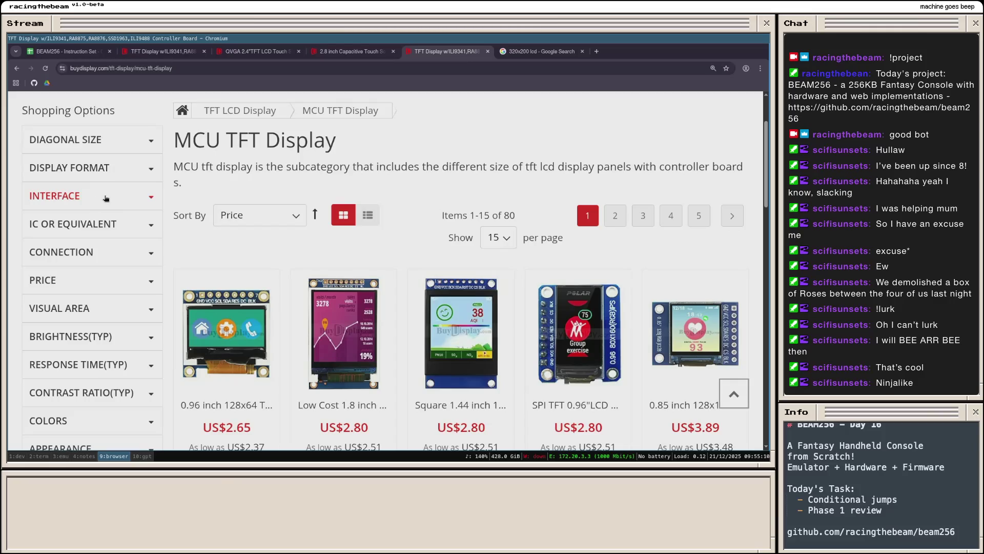
# Step: Expand the IC and Interface filters and narrow the MCU TFT listing to RGB-interface displays
pyautogui.click(123, 224)
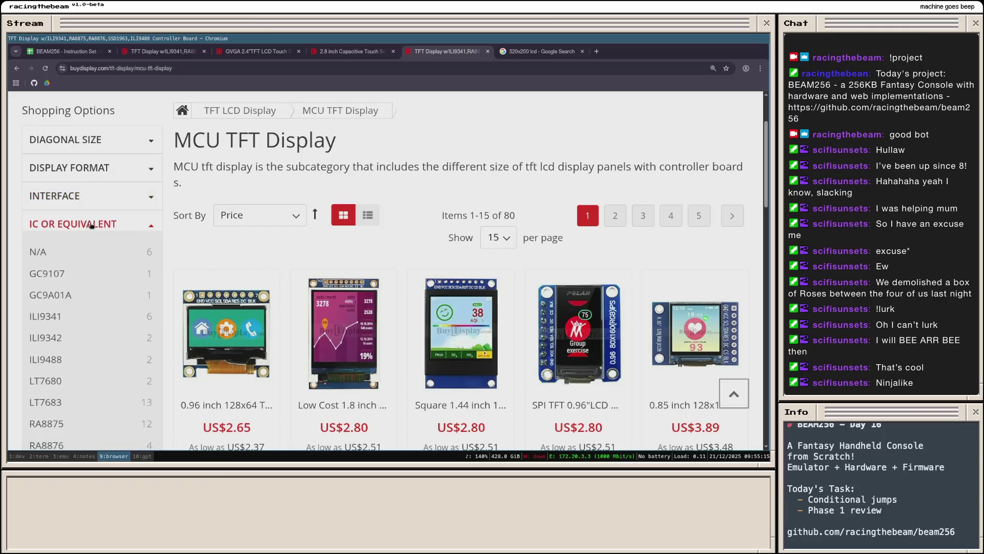
pyautogui.click(81, 202)
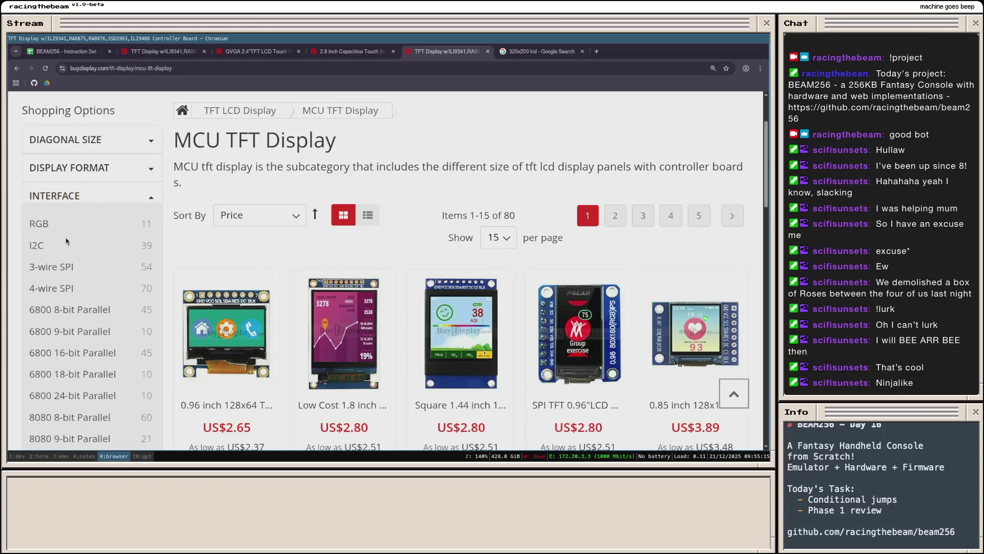
pyautogui.click(60, 224)
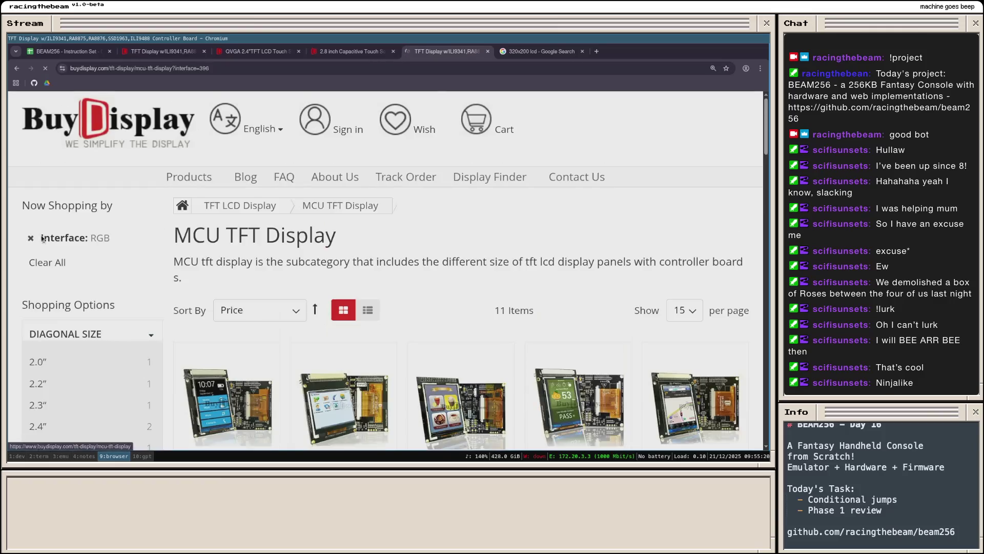
pyautogui.scroll(-2, 224, 269)
pyautogui.scroll(-3, 247, 277)
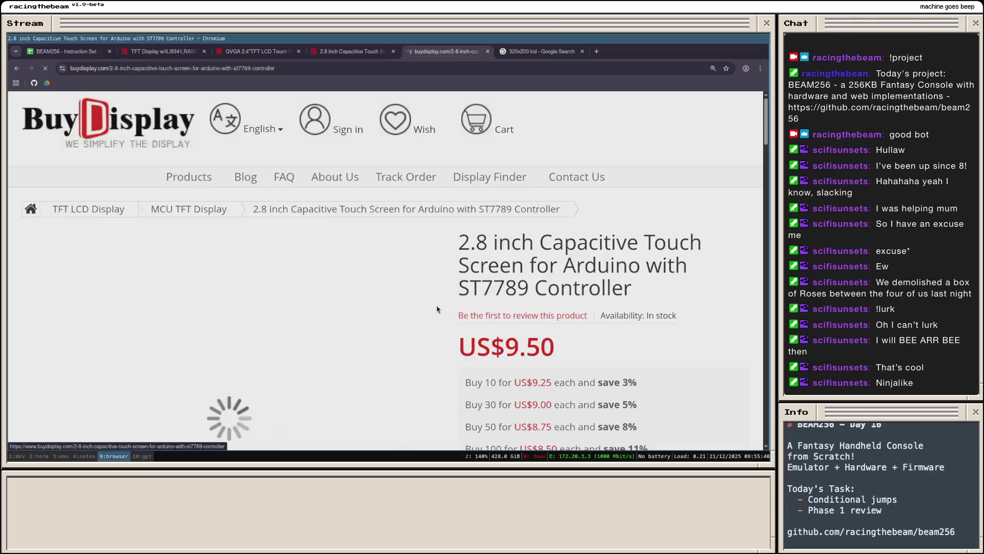
pyautogui.scroll(-2, 444, 293)
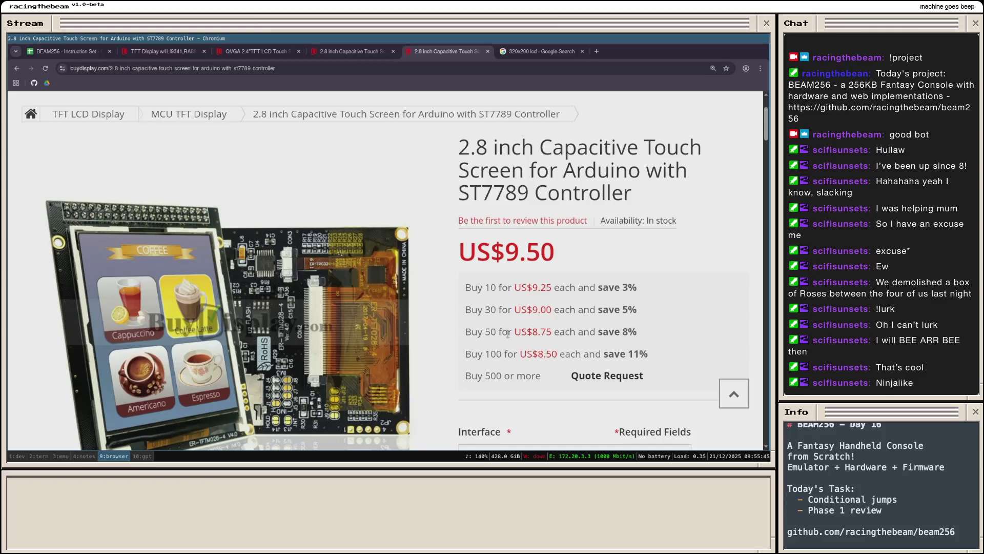
pyautogui.scroll(-1, 497, 315)
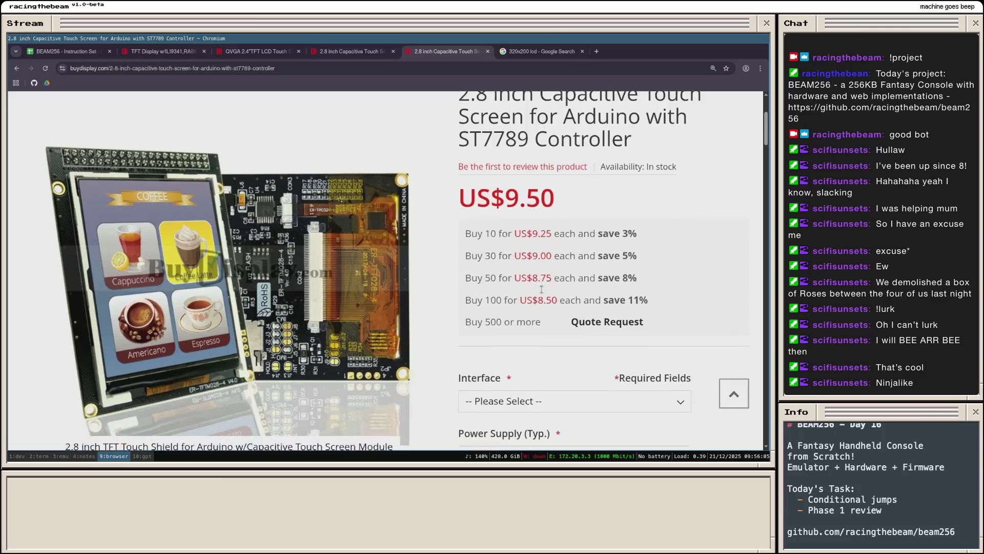
pyautogui.scroll(-1, 495, 297)
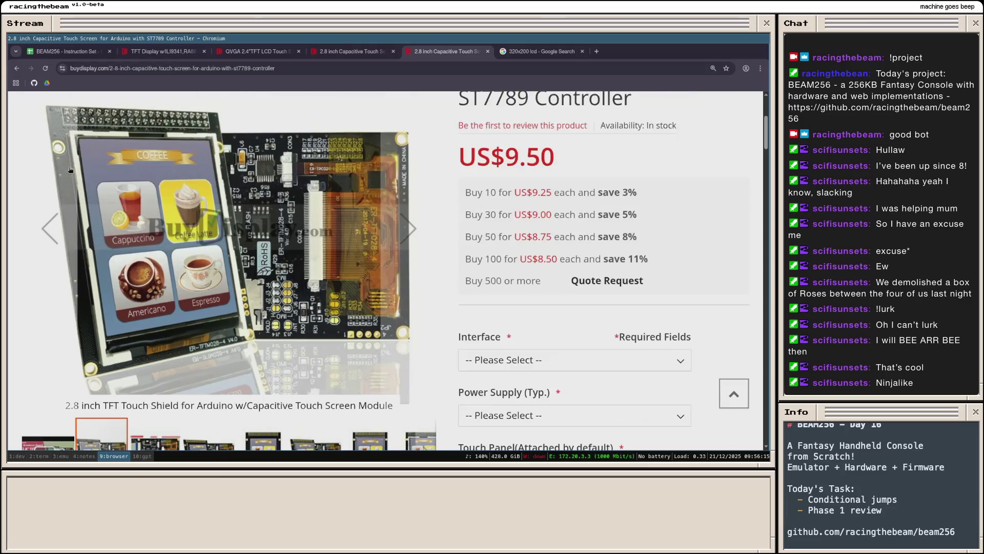
pyautogui.moveTo(300, 273)
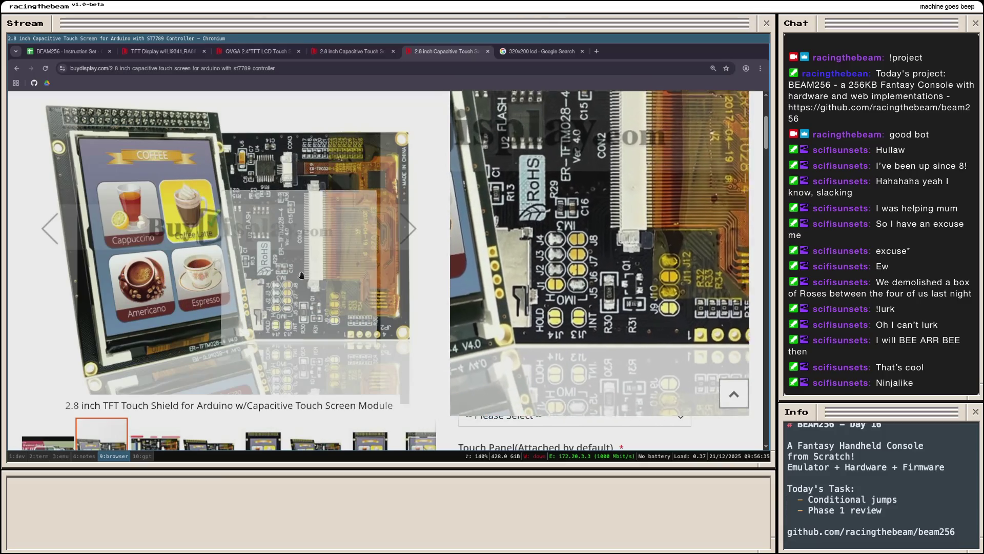
# Step: Show the Interface dropdown choices on the 2.8 inch ST7789 touch screen page
pyautogui.click(504, 359)
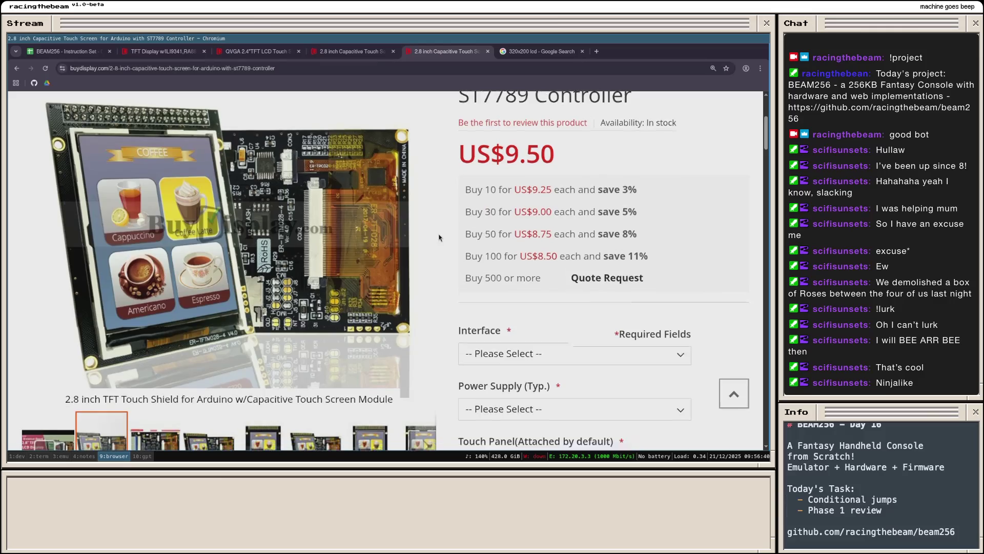
pyautogui.scroll(-3, 452, 243)
pyautogui.scroll(-2, 452, 246)
pyautogui.scroll(-1, 453, 262)
pyautogui.scroll(-3, 457, 281)
pyautogui.scroll(-2, 446, 296)
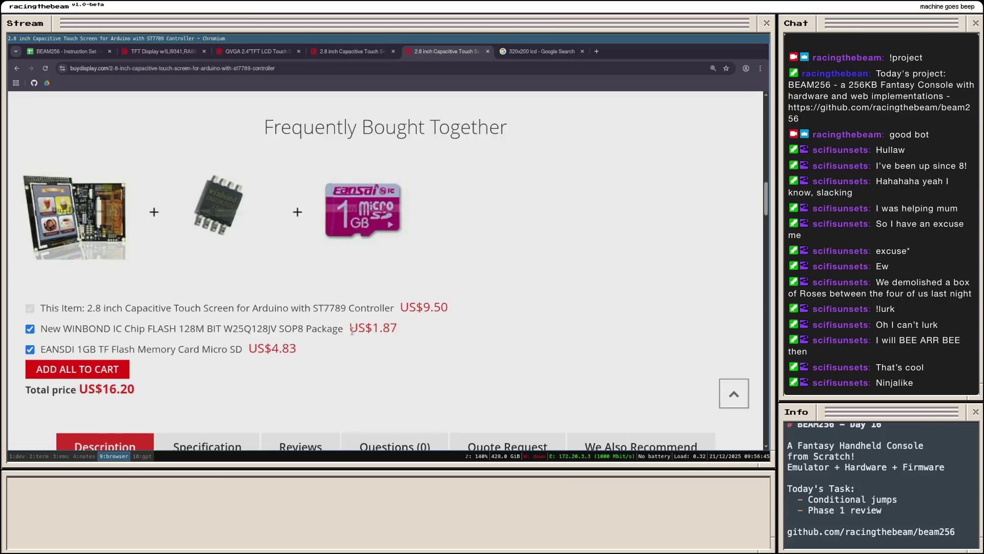
pyautogui.scroll(-2, 351, 329)
pyautogui.scroll(5, 431, 308)
pyautogui.scroll(5, 527, 284)
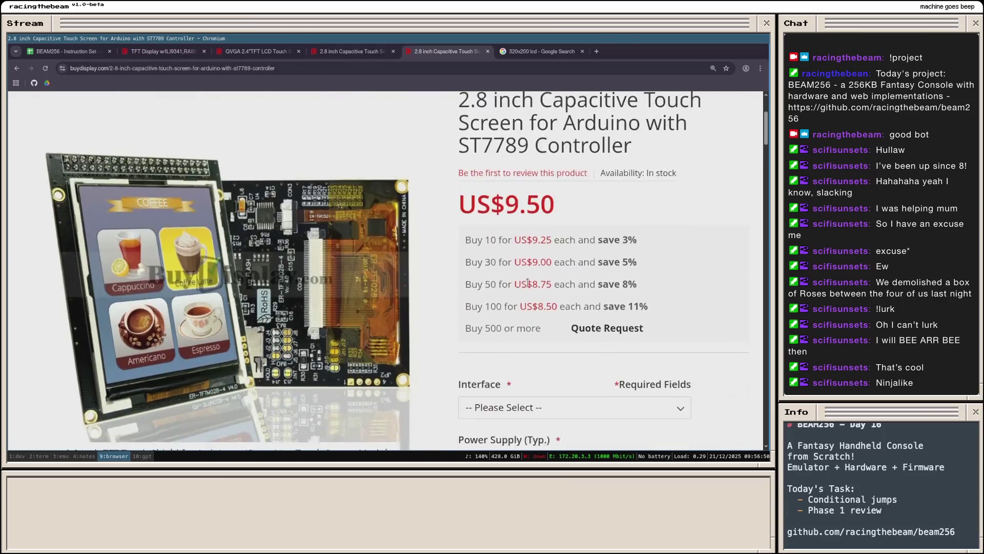
pyautogui.scroll(-3, 528, 284)
pyautogui.scroll(1, 524, 277)
pyautogui.click(519, 265)
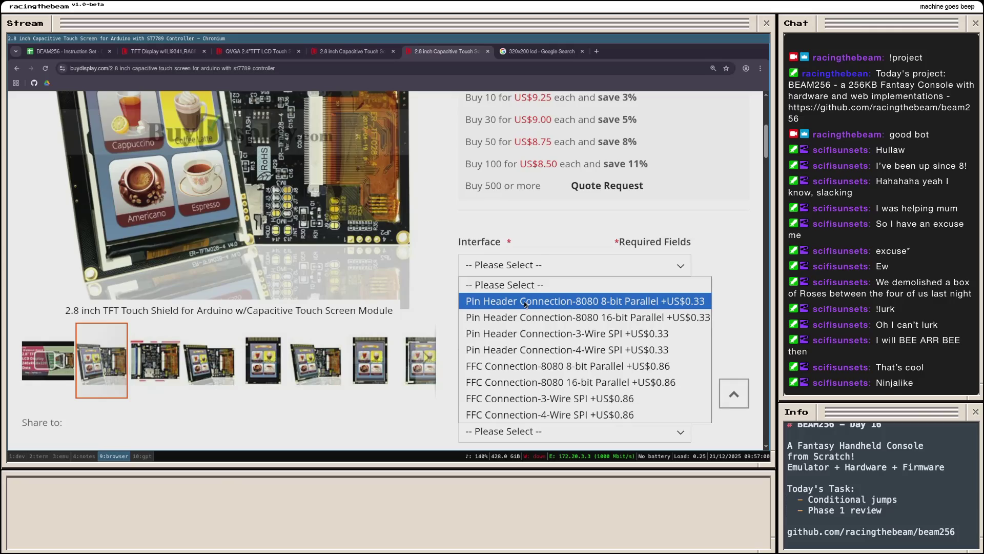
pyautogui.scroll(5, 102, 245)
pyautogui.scroll(-5, 179, 354)
# Step: Browse the photos, choose FFC Connection-8080 8-bit Parallel interface (US$10.36) and view the cable illustration
pyautogui.click(179, 353)
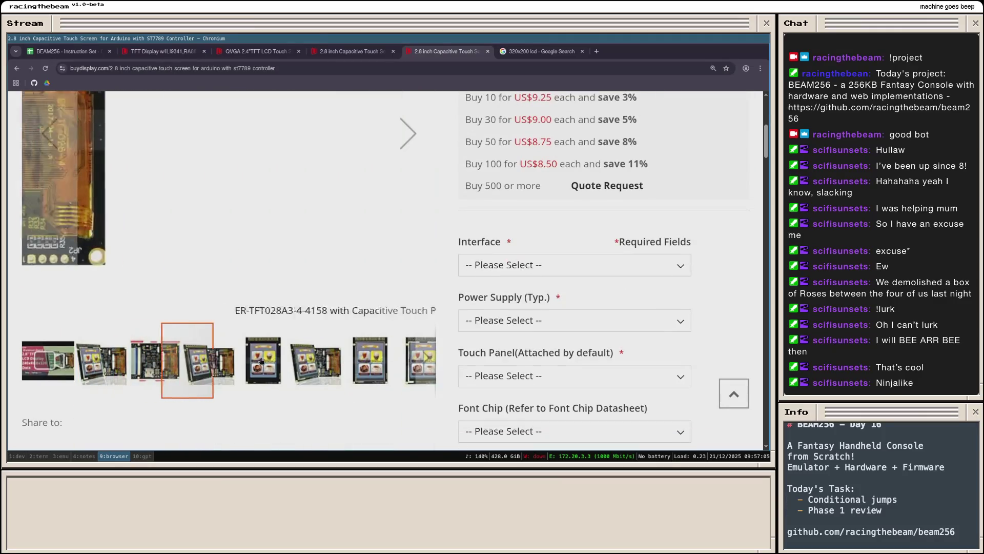
pyautogui.scroll(3, 250, 345)
pyautogui.scroll(2, 250, 345)
pyautogui.scroll(-2, 250, 345)
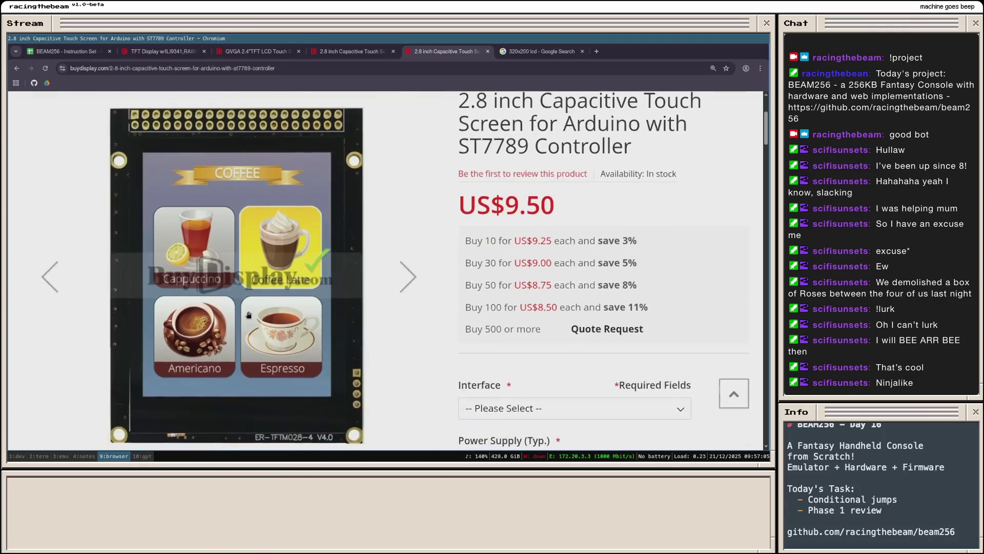
pyautogui.scroll(-2, 250, 344)
pyautogui.click(355, 348)
pyautogui.scroll(2, 279, 320)
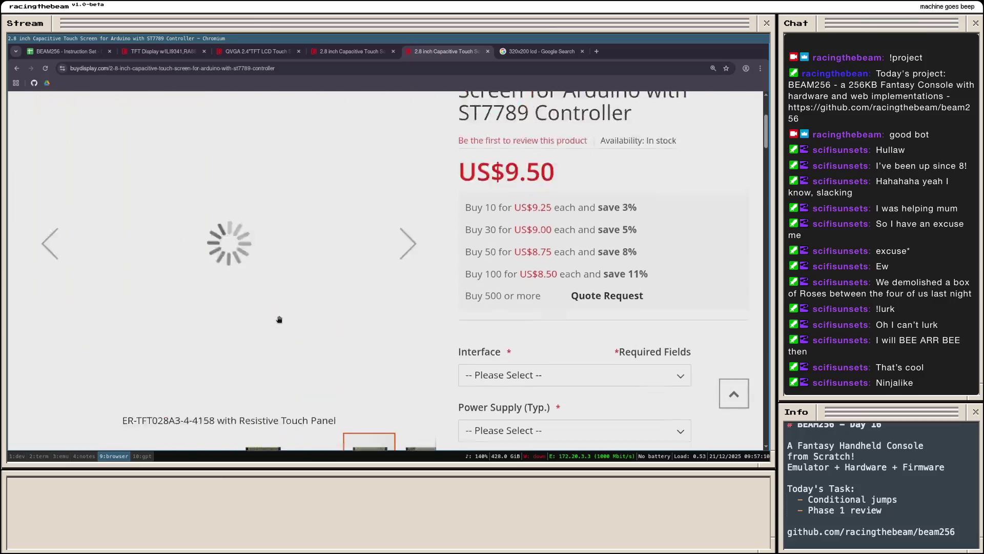
pyautogui.scroll(1, 279, 321)
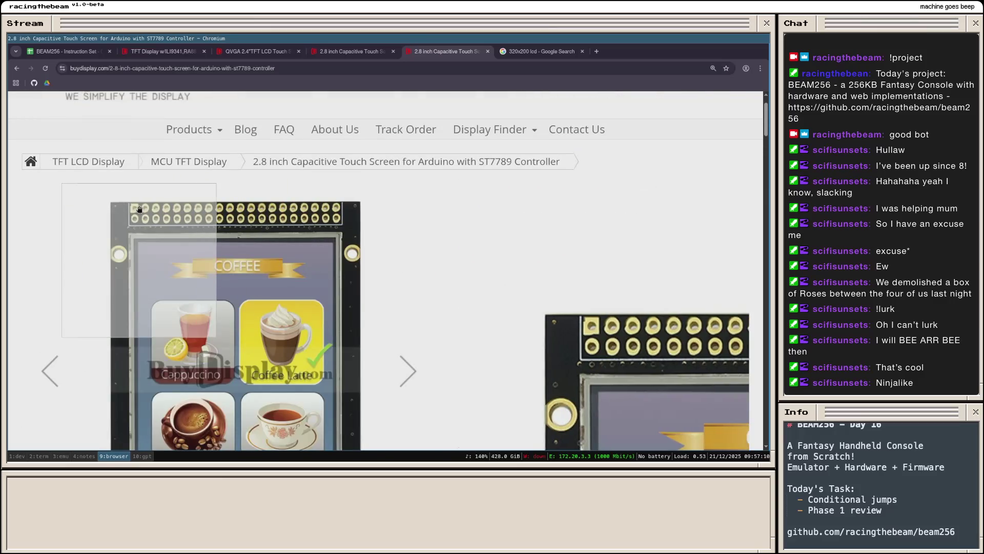
pyautogui.moveTo(278, 260)
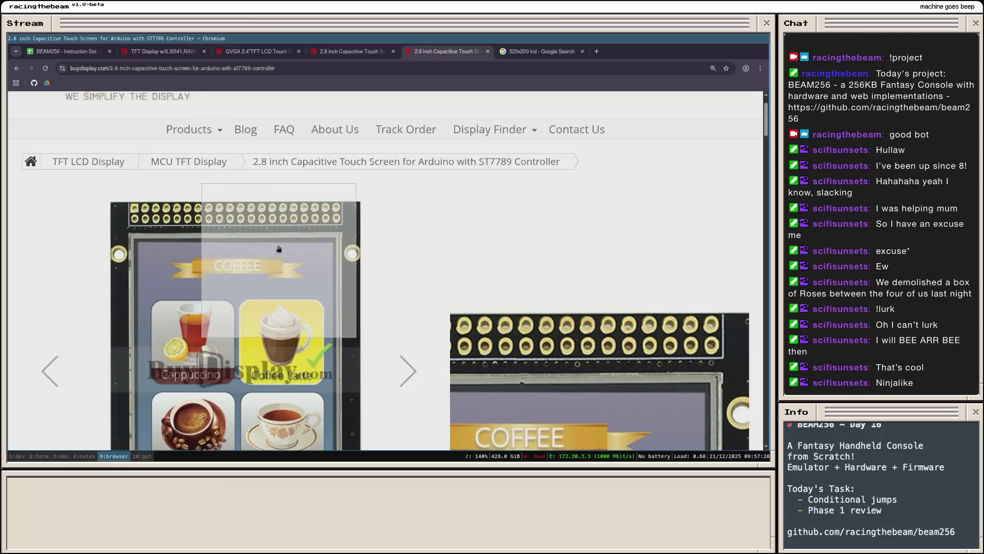
pyautogui.scroll(-2, 242, 208)
pyautogui.scroll(-2, 254, 234)
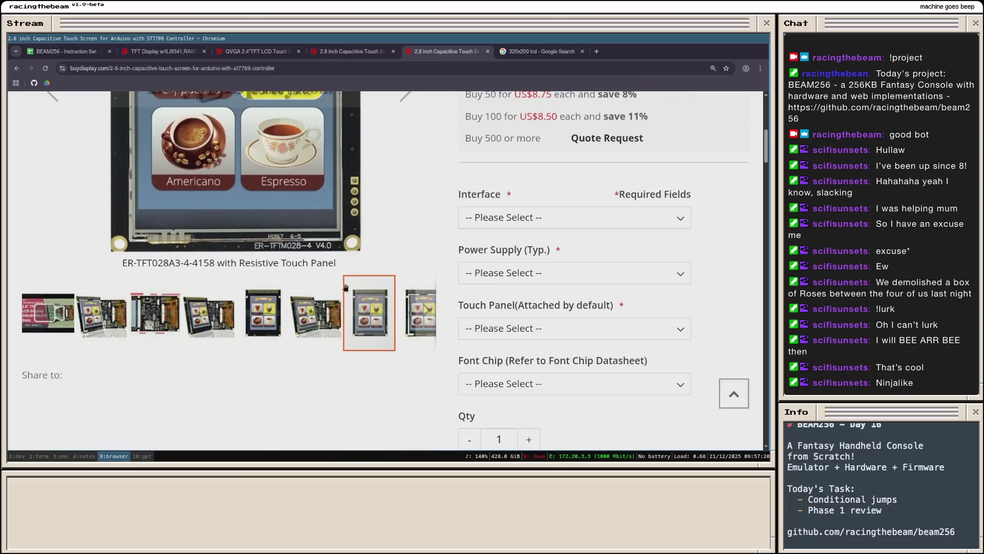
pyautogui.scroll(4, 324, 331)
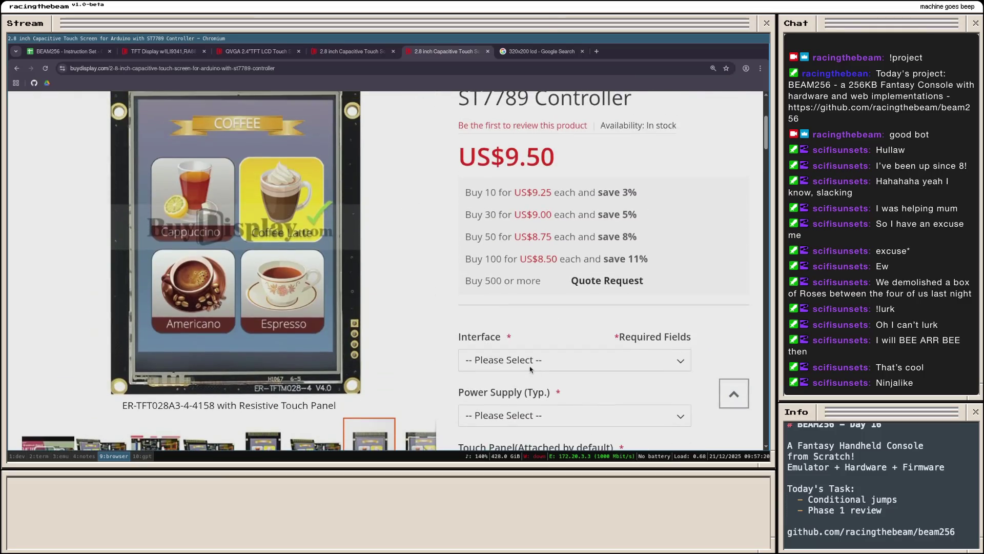
pyautogui.scroll(-2, 492, 331)
pyautogui.click(534, 315)
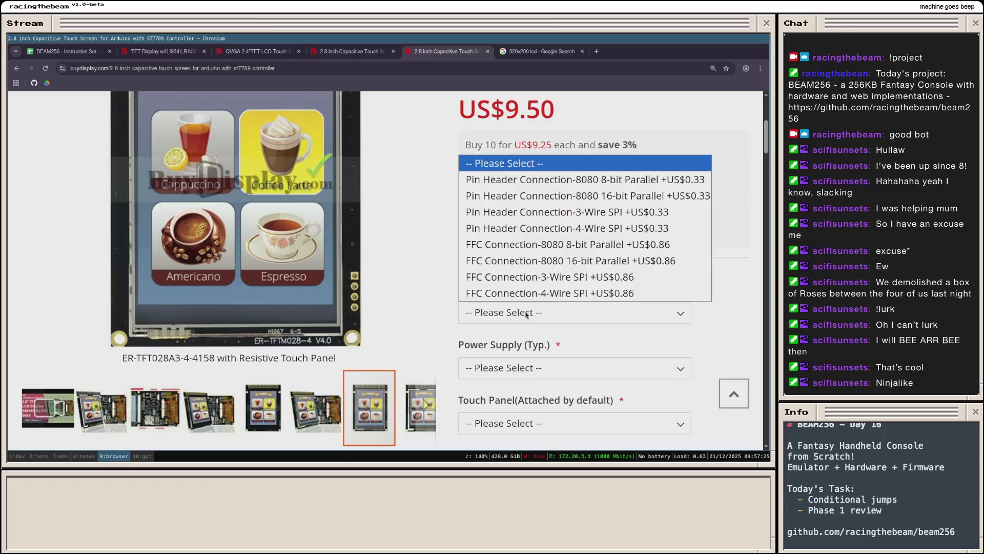
pyautogui.click(526, 247)
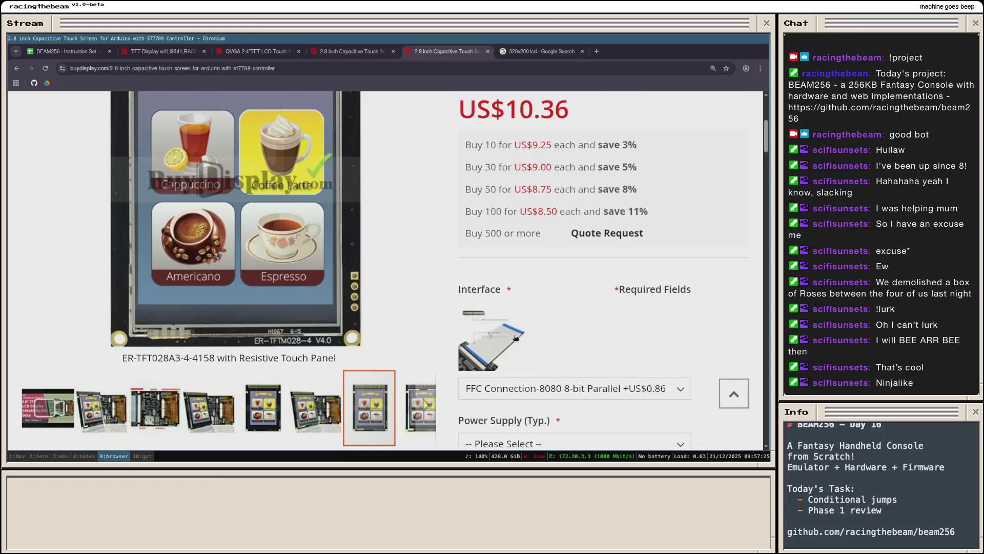
pyautogui.click(401, 287)
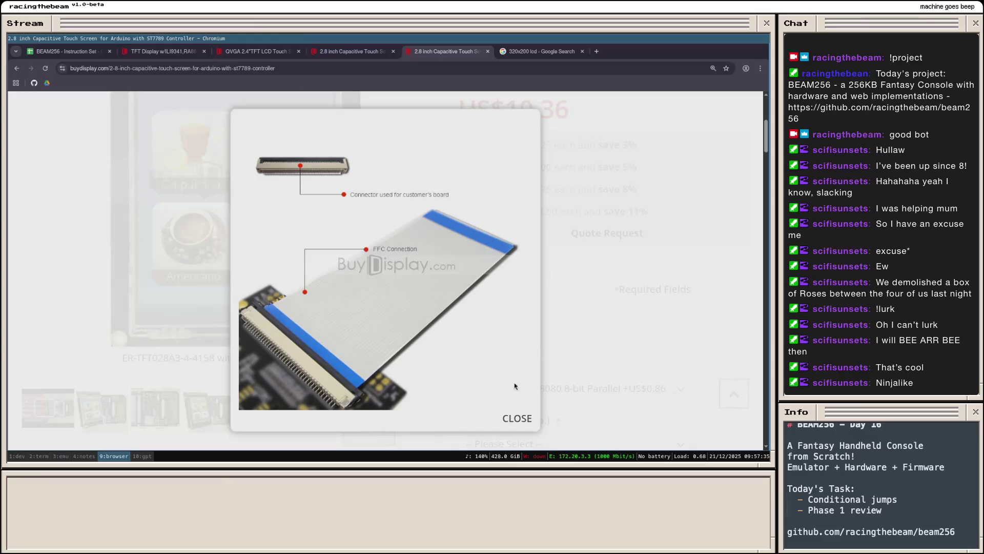
pyautogui.click(520, 424)
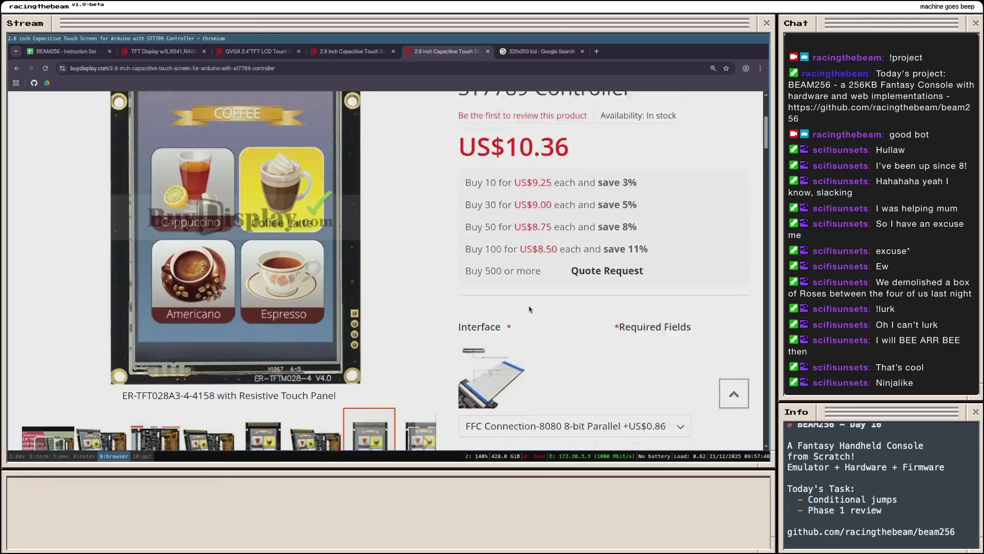
pyautogui.scroll(-3, 529, 304)
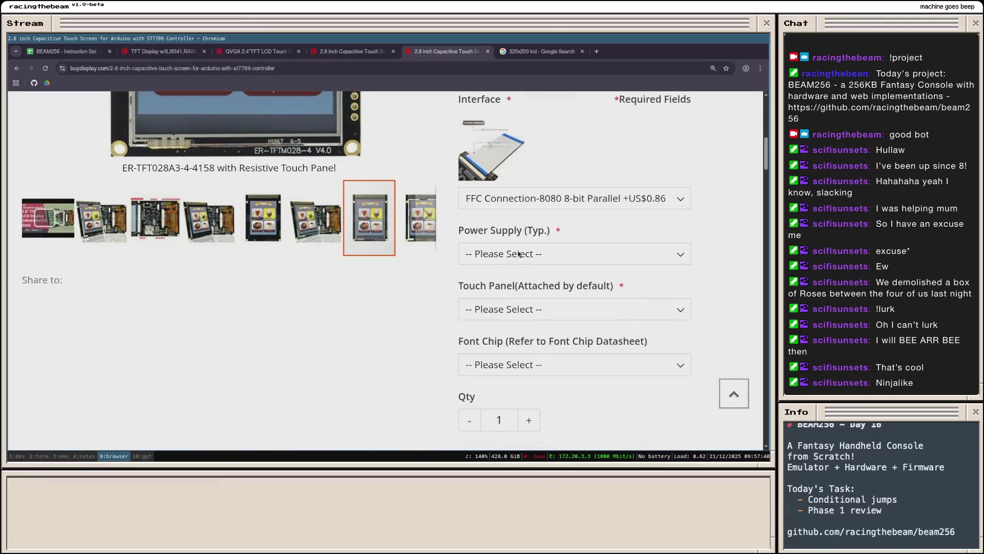
pyautogui.scroll(5, 477, 296)
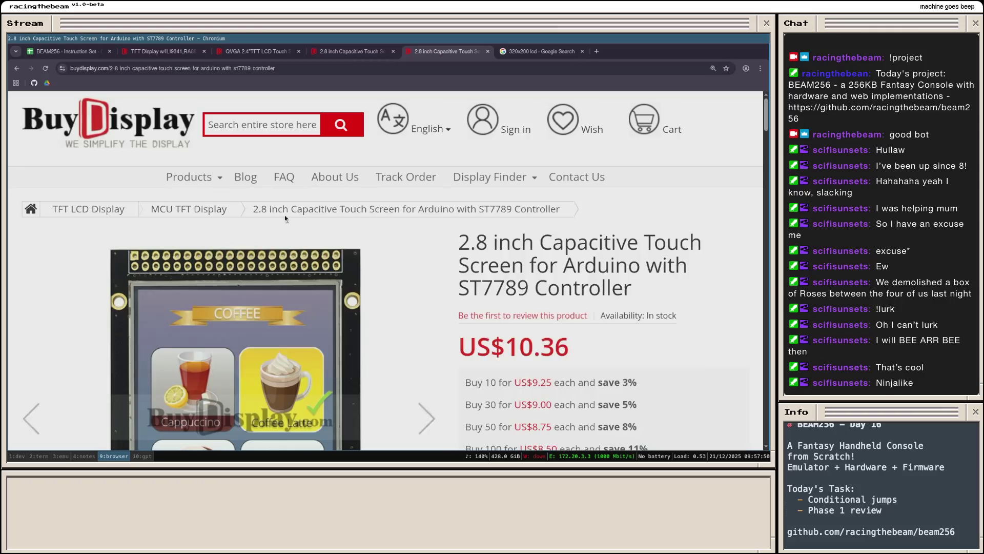
# Step: Select ST7789 in the title and flip between the 2.4 inch ILI9341 and 2.8 inch pages
pyautogui.moveTo(452, 289)
pyautogui.mouseDown()
pyautogui.moveTo(501, 295)
pyautogui.moveTo(460, 291)
pyautogui.mouseUp()
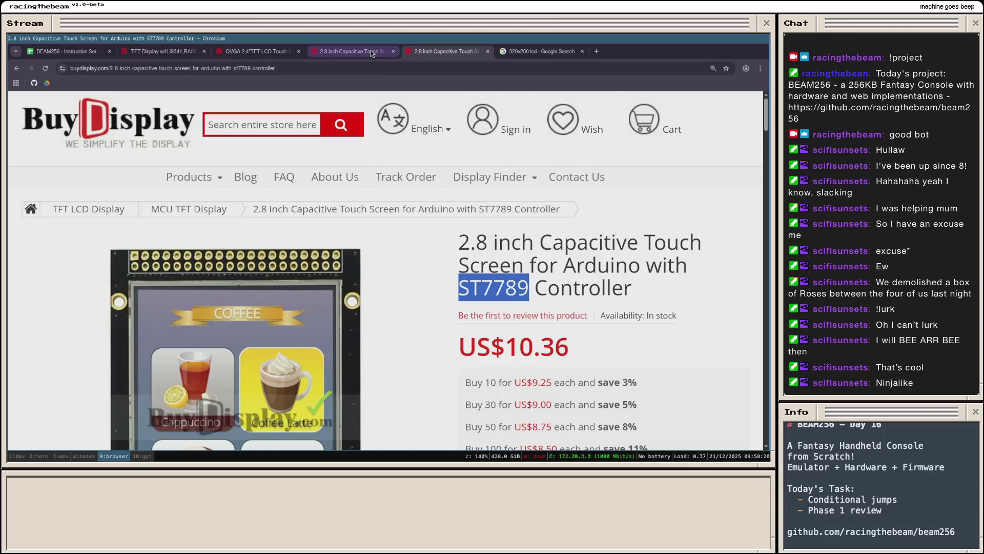
pyautogui.click(352, 51)
pyautogui.click(244, 53)
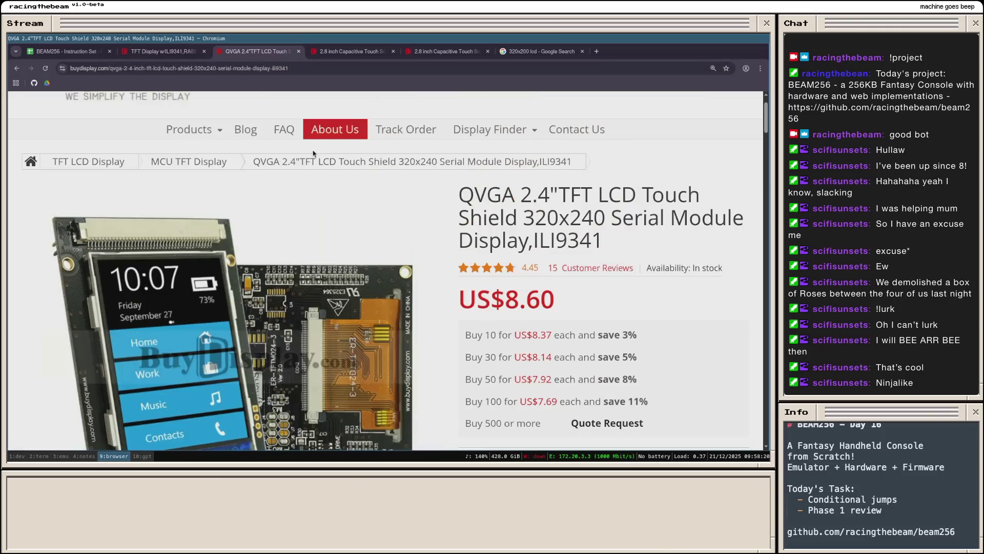
pyautogui.scroll(-1, 532, 237)
pyautogui.scroll(-1, 532, 237)
pyautogui.scroll(1, 539, 223)
pyautogui.scroll(1, 545, 195)
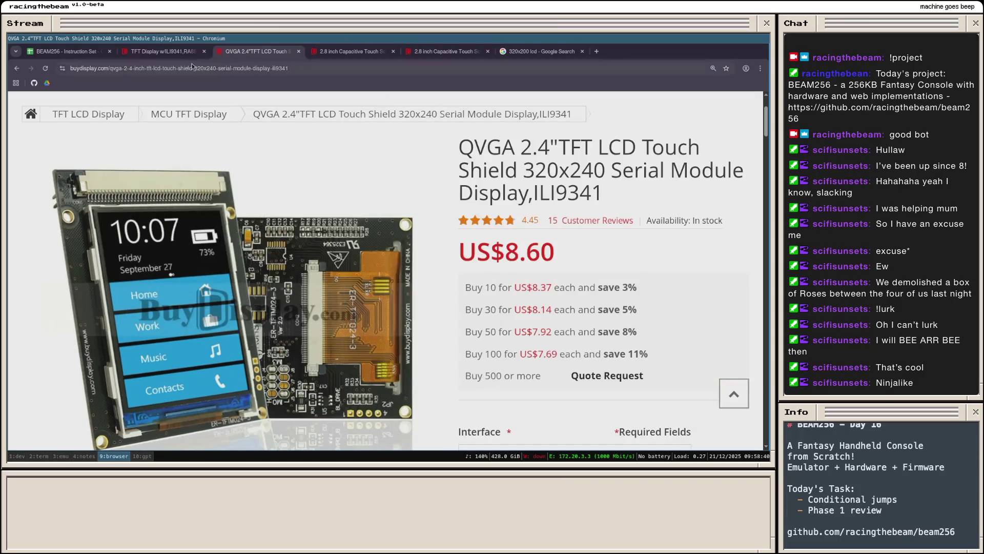
pyautogui.click(166, 53)
pyautogui.click(352, 50)
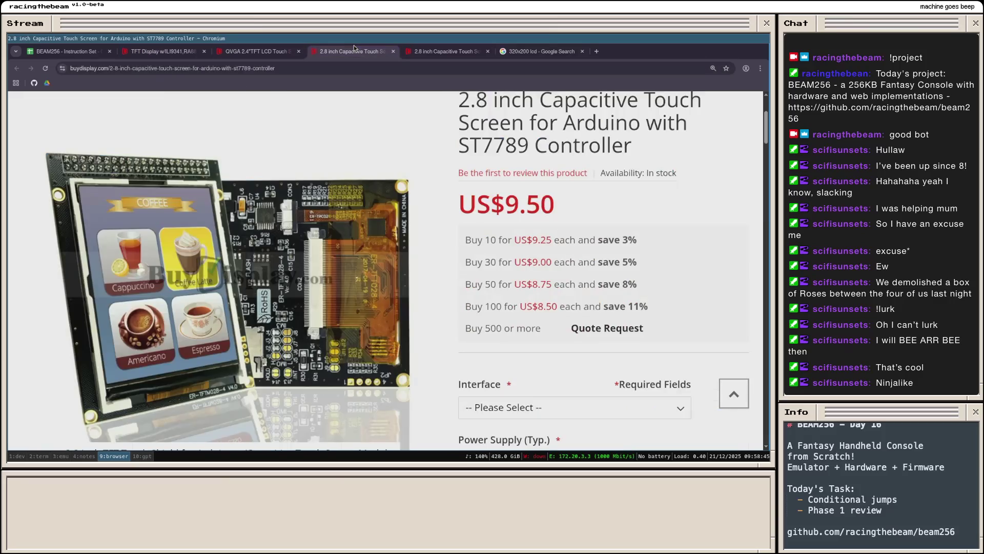
# Step: Compare the US$10.36 and US$9.50 2.8 inch pages, then go back to the MCU TFT Display listing
pyautogui.click(441, 52)
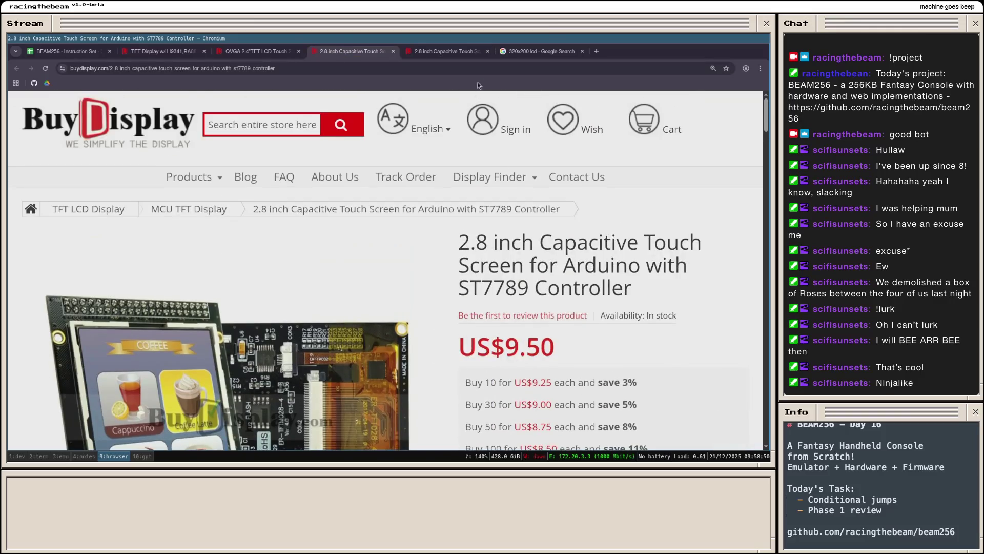
pyautogui.click(344, 51)
pyautogui.click(421, 52)
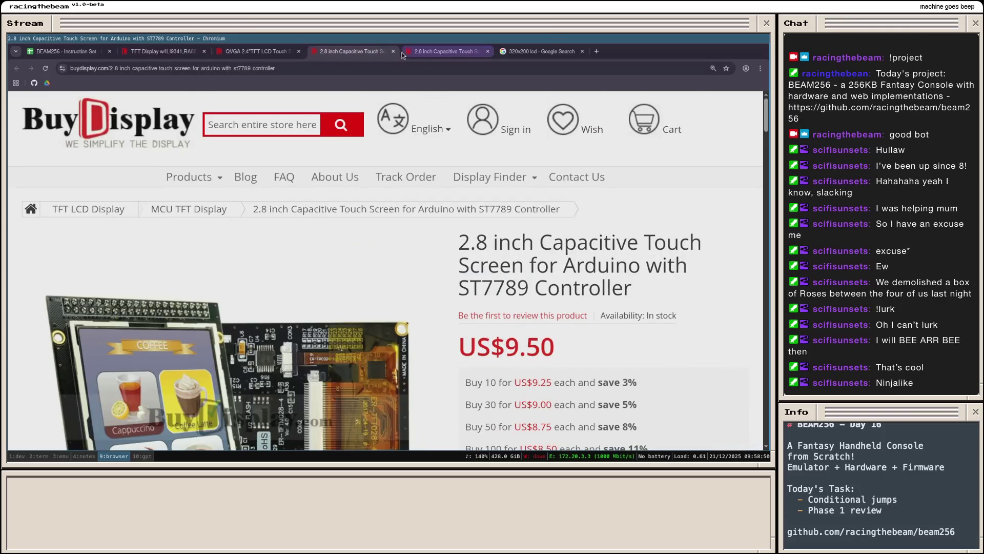
pyautogui.click(257, 51)
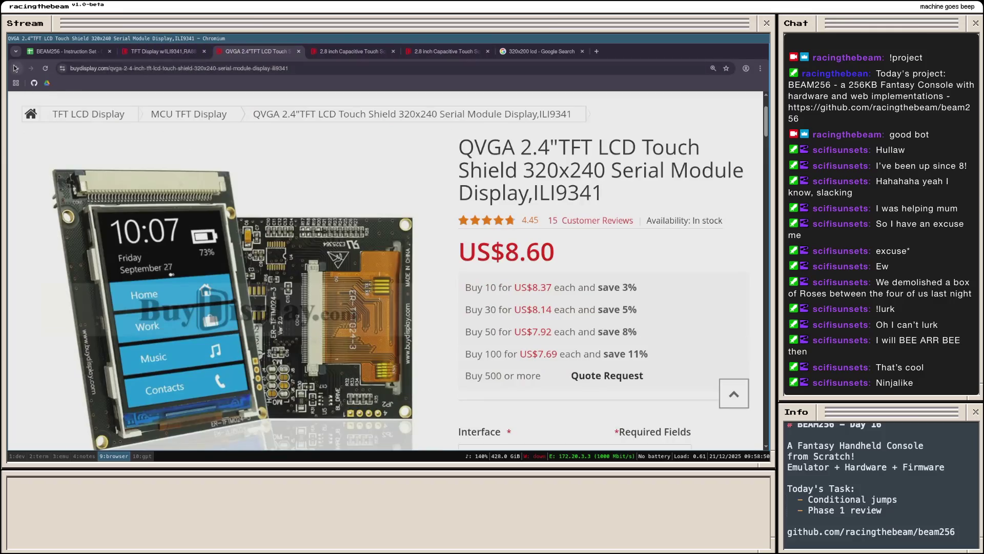
pyautogui.click(15, 67)
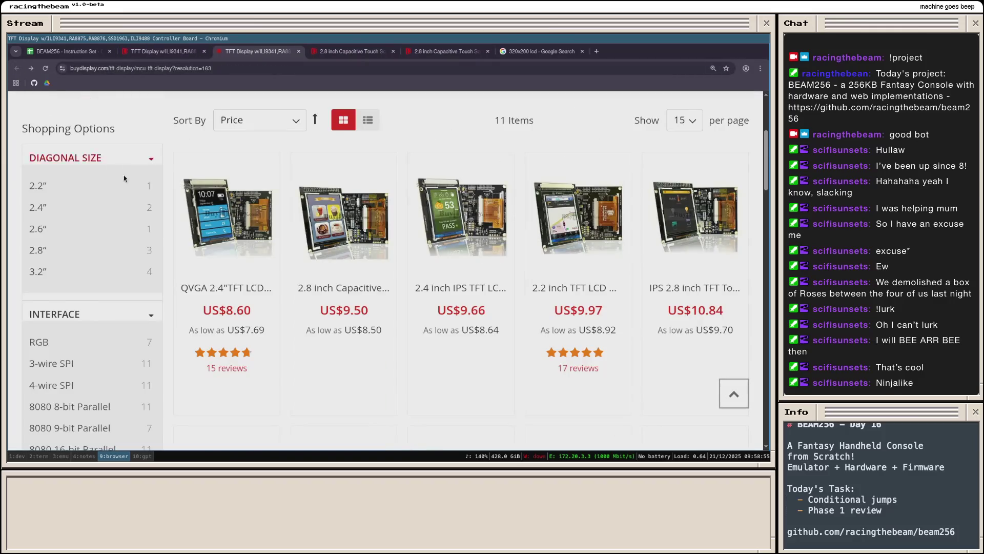
# Step: Filter the listing to one interface type and open the 2.4 inch IPS and 2.2 inch modules in background tabs
pyautogui.click(68, 187)
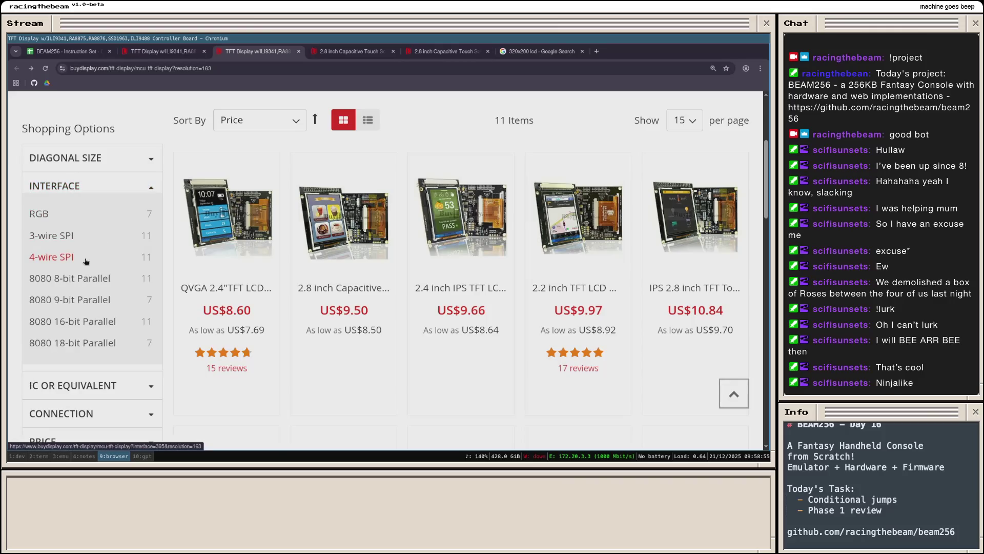
pyautogui.click(61, 212)
pyautogui.scroll(-2, 231, 251)
pyautogui.scroll(-2, 231, 252)
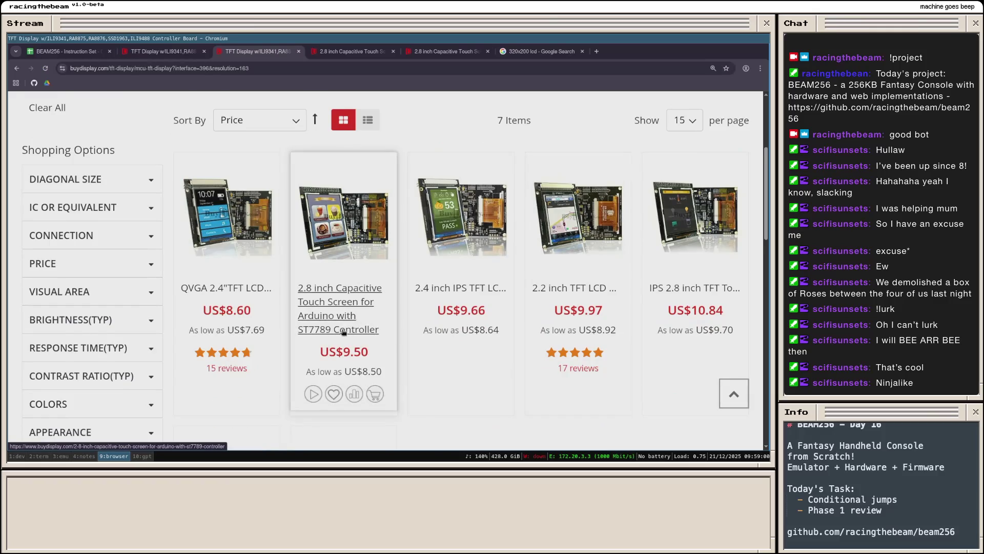
pyautogui.scroll(-1, 465, 295)
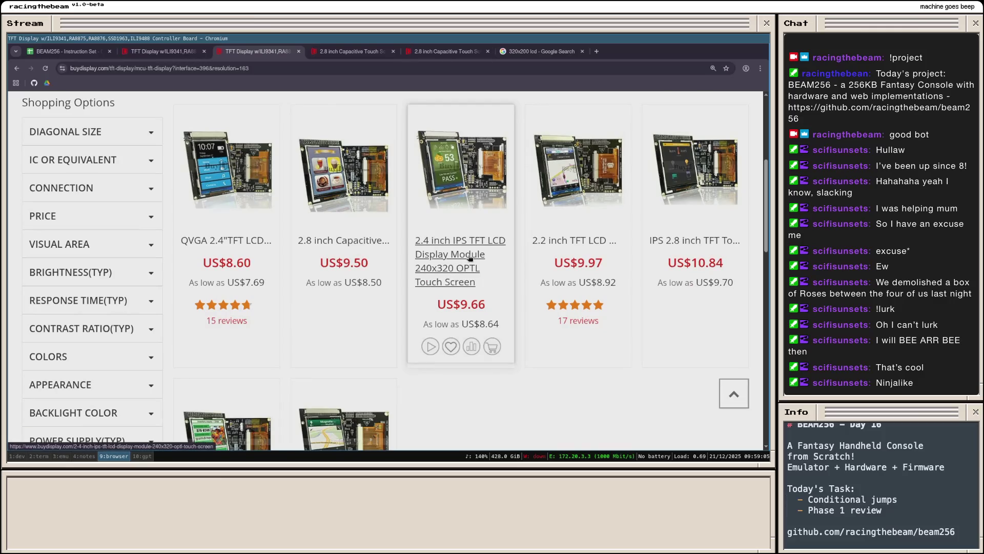
pyautogui.middleClick(452, 254)
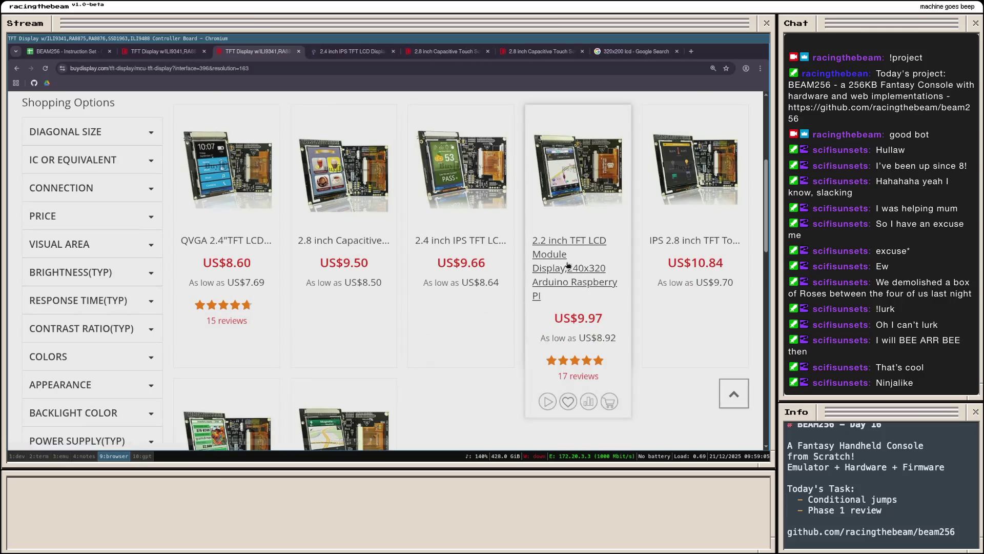
pyautogui.middleClick(549, 267)
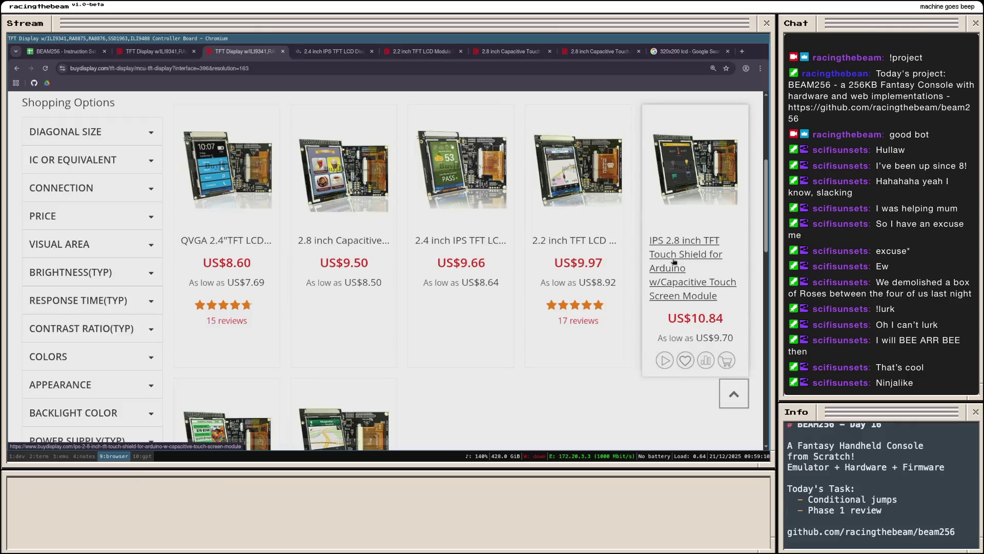
# Step: Open the two 2.8 inch touch shields in background tabs and switch to the 2.4 inch IPS page
pyautogui.middleClick(671, 264)
pyautogui.scroll(-3, 616, 265)
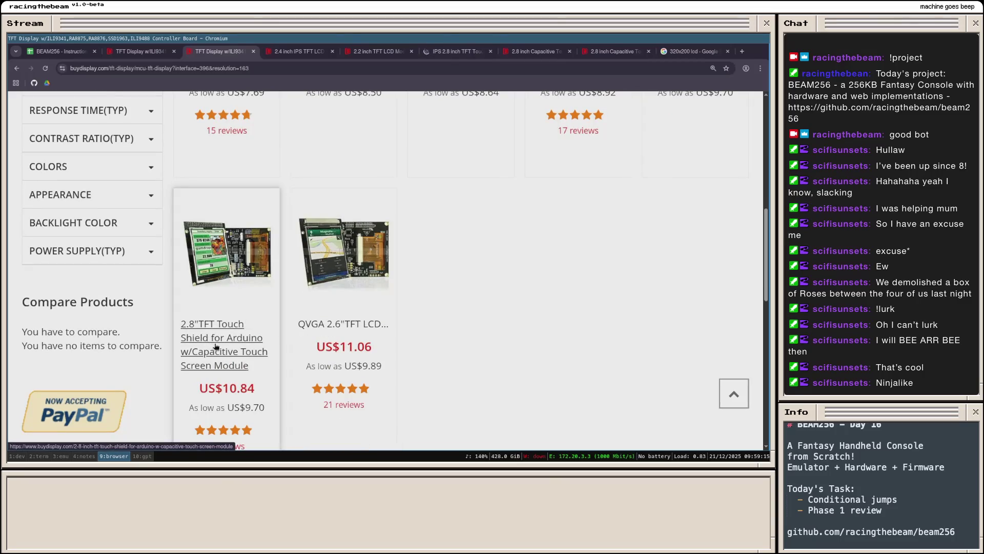
pyautogui.middleClick(216, 346)
pyautogui.moveTo(344, 307)
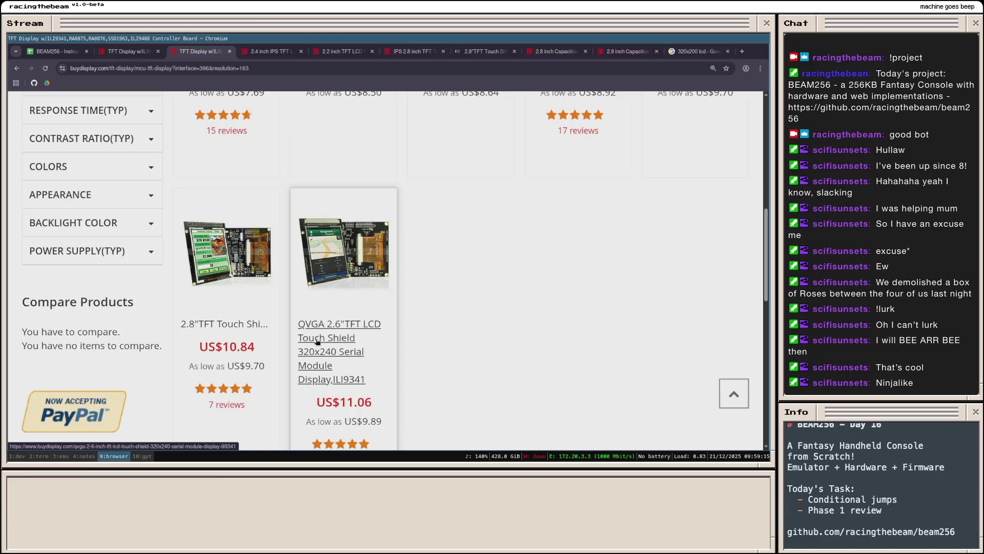
pyautogui.hotkey('ctrl', 'Tab')
pyautogui.scroll(-5, 318, 252)
pyautogui.scroll(-3, 319, 253)
pyautogui.scroll(-1, 370, 253)
pyautogui.scroll(-3, 430, 253)
pyautogui.scroll(-3, 482, 251)
pyautogui.scroll(-2, 398, 253)
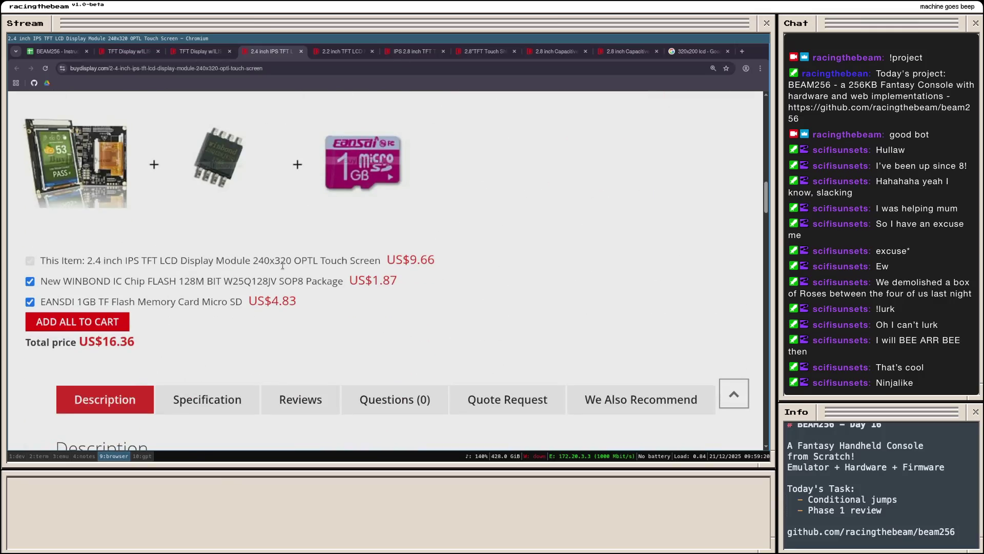
pyautogui.scroll(-2, 282, 265)
pyautogui.scroll(-2, 174, 250)
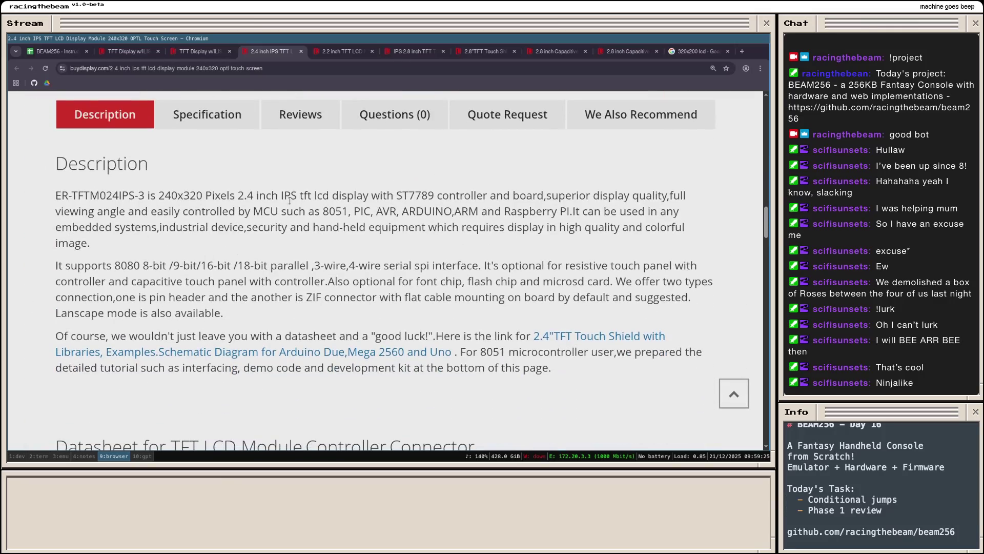
pyautogui.scroll(1, 409, 200)
pyautogui.scroll(3, 410, 200)
# Step: Read the descriptions of the 2.2" TFT, IPS 2.8", 2.8" Touch Shield and 2.8" Capacitive displays
pyautogui.click(339, 51)
pyautogui.scroll(-3, 340, 174)
pyautogui.scroll(-3, 340, 175)
pyautogui.scroll(-3, 346, 189)
pyautogui.scroll(-3, 346, 193)
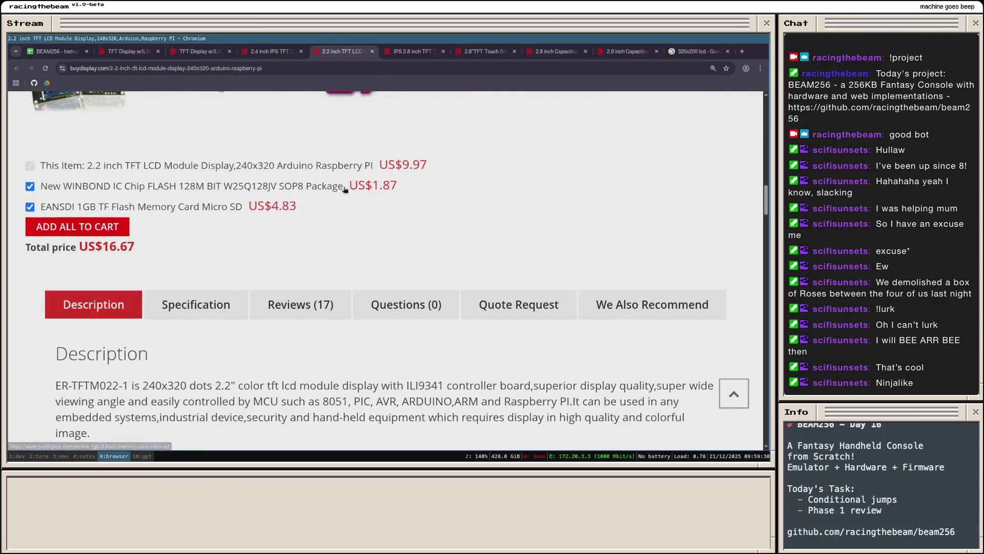
pyautogui.scroll(-2, 327, 202)
pyautogui.scroll(2, 370, 251)
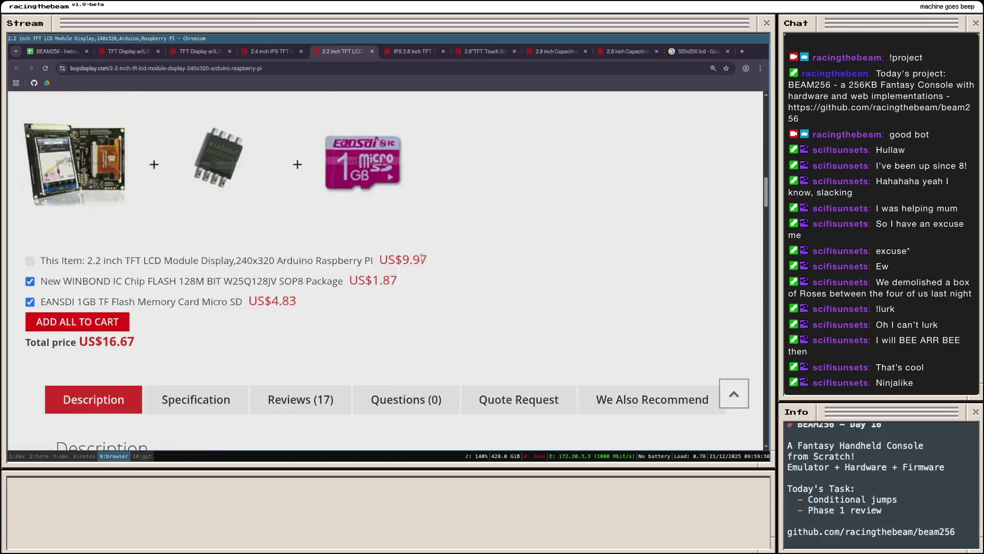
pyautogui.scroll(-3, 409, 218)
pyautogui.scroll(2, 409, 219)
pyautogui.moveTo(55, 195); pyautogui.dragTo(444, 195)
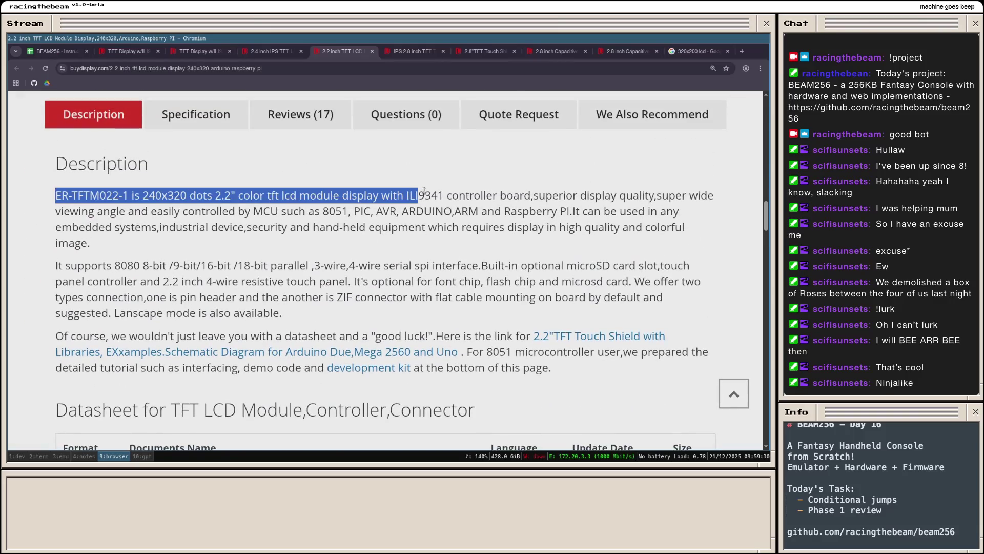
pyautogui.click(413, 52)
pyautogui.scroll(-5, 413, 220)
pyautogui.scroll(-3, 412, 219)
pyautogui.scroll(-3, 412, 219)
pyautogui.scroll(-2, 310, 259)
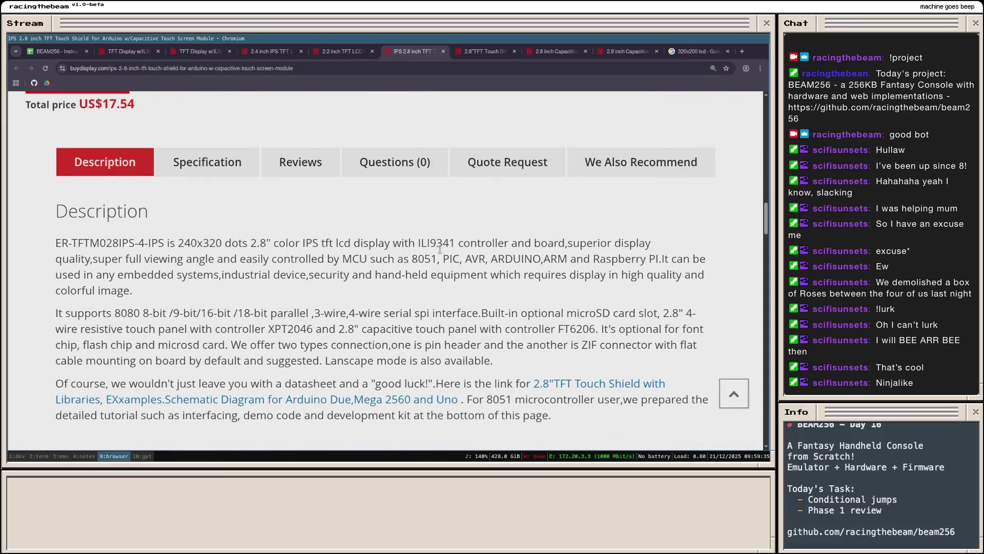
pyautogui.scroll(1, 437, 249)
pyautogui.click(480, 51)
pyautogui.scroll(-5, 444, 210)
pyautogui.scroll(-3, 444, 211)
pyautogui.scroll(-5, 444, 210)
pyautogui.scroll(-3, 438, 208)
pyautogui.scroll(-1, 362, 291)
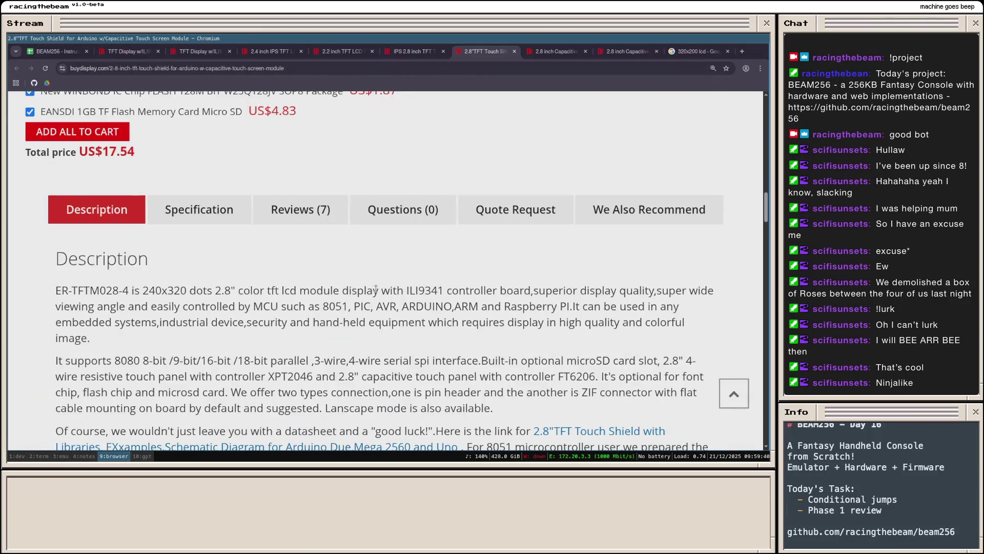
pyautogui.click(554, 51)
pyautogui.scroll(-5, 481, 226)
pyautogui.scroll(-3, 481, 227)
pyautogui.scroll(-5, 480, 227)
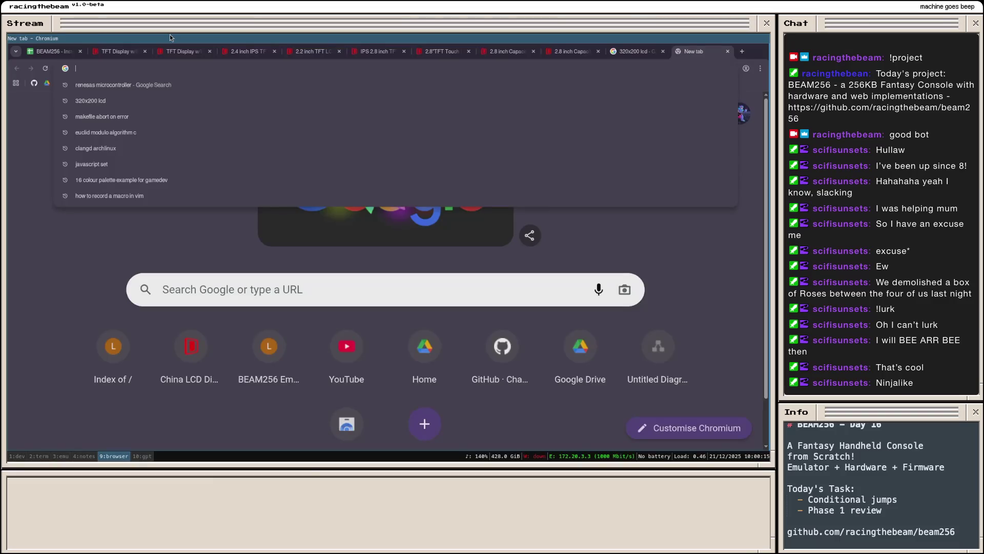
pyautogui.write('il')
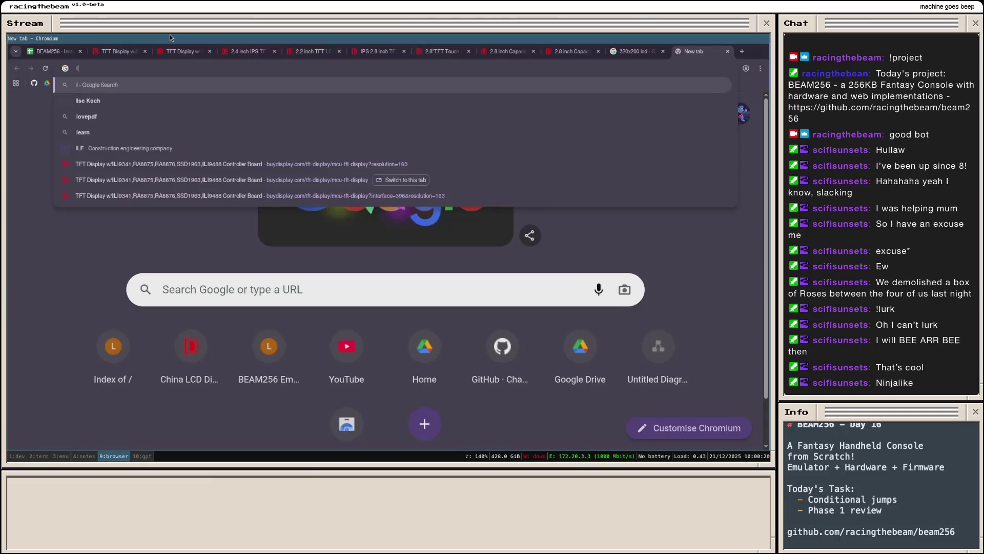
pyautogui.write('i9341 ')
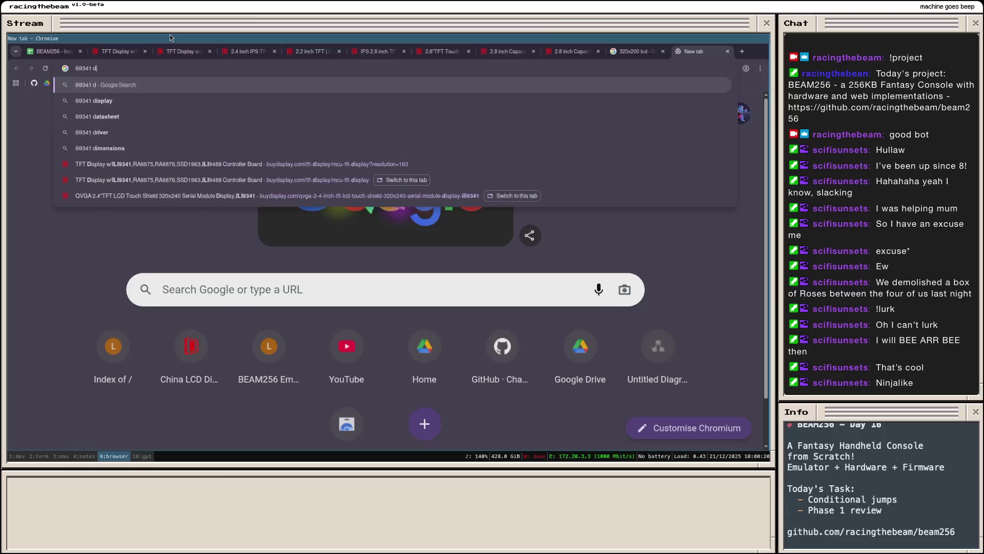
pyautogui.write('datasheet')
# Step: Search 'ili9341 datasheet' and open the Adafruit ILI9341 PDF result
pyautogui.press('Return')
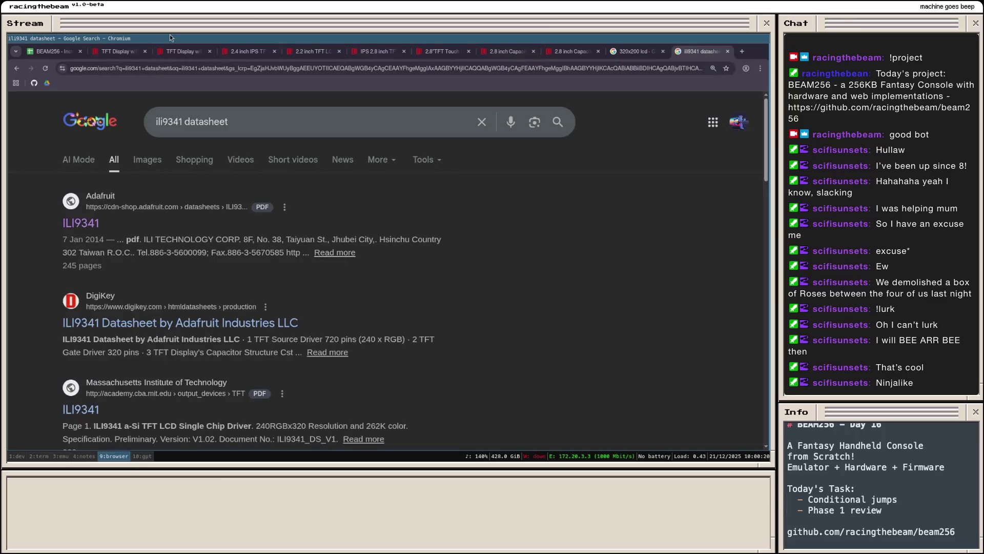
pyautogui.click(85, 226)
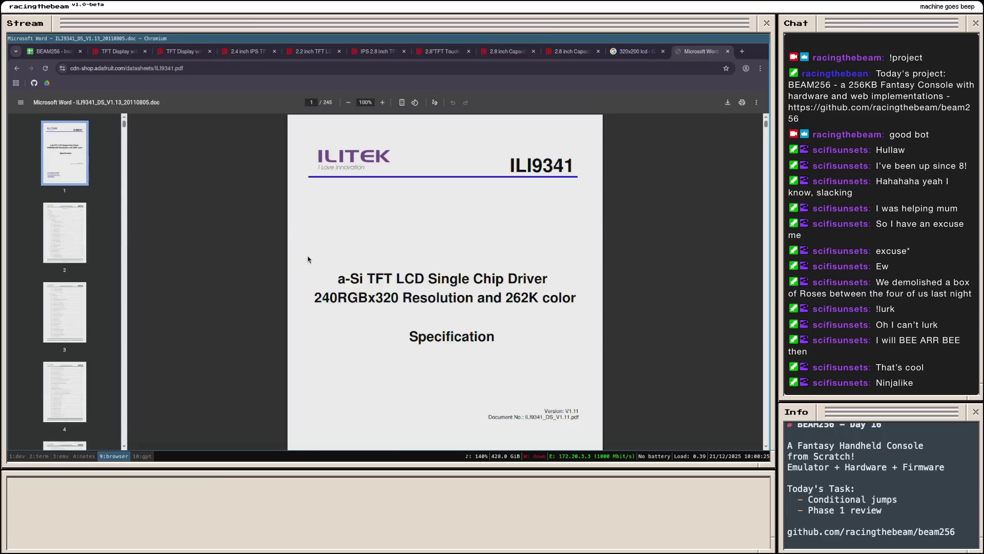
pyautogui.hotkey('ctrl', 't')
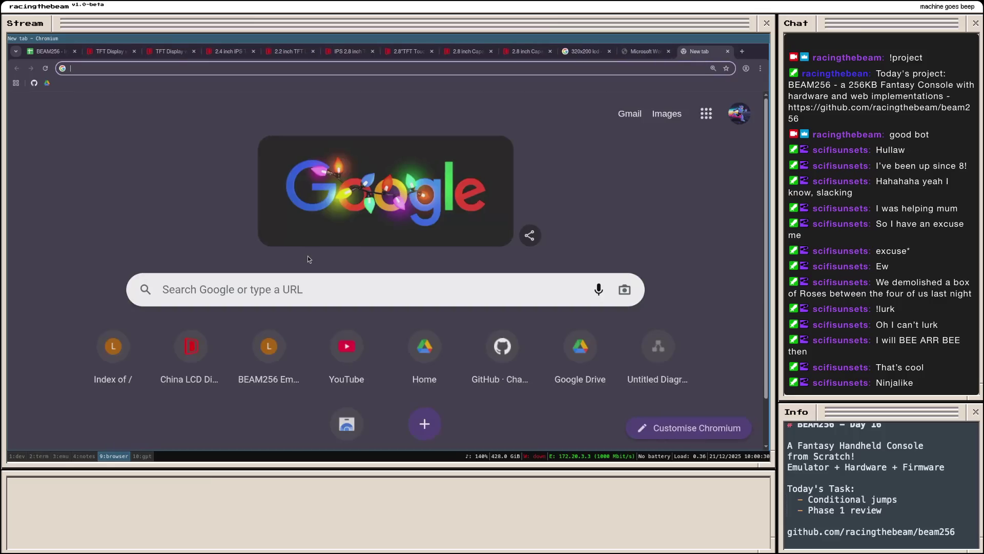
pyautogui.write('st7789')
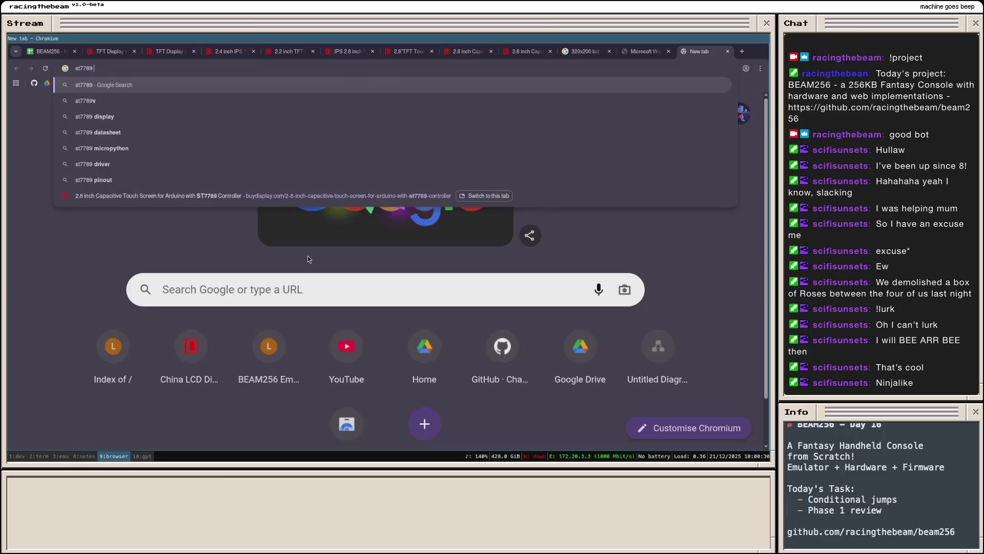
pyautogui.write(' datasheet')
# Step: Search 'st7789 datasheet', open the Sitronix ST7789VW PDF, then return to the ILI9341 datasheet
pyautogui.press('Return')
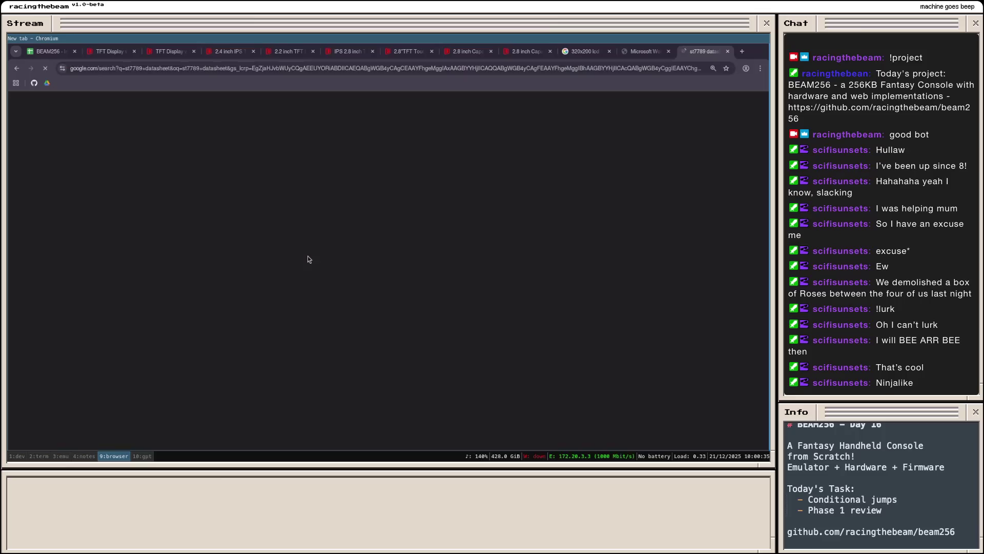
pyautogui.click(200, 224)
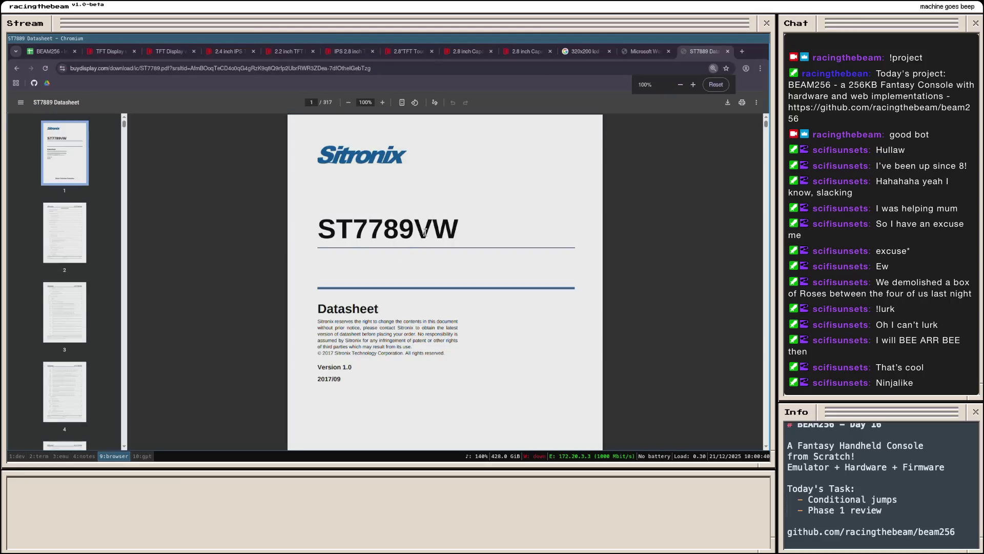
pyautogui.moveTo(427, 234); pyautogui.dragTo(471, 227)
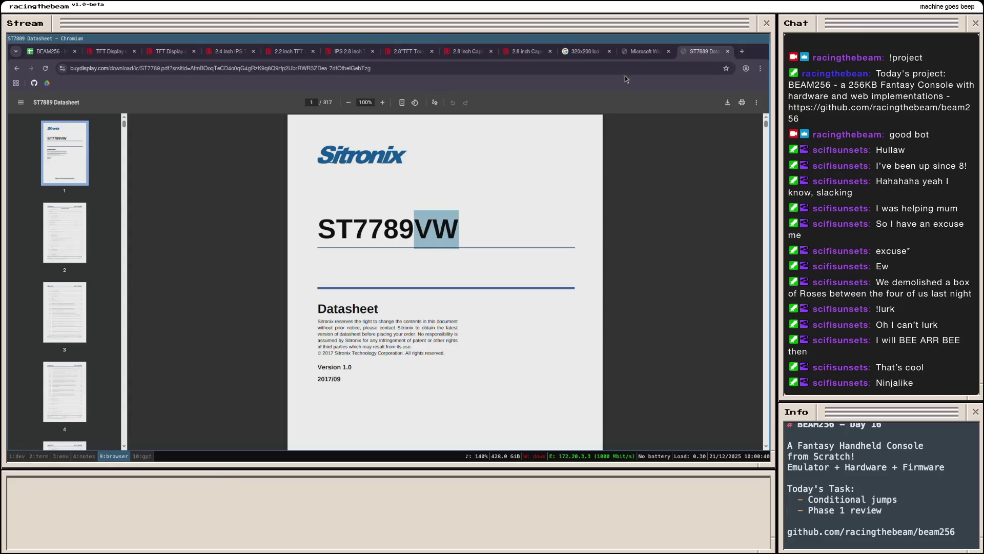
pyautogui.click(642, 51)
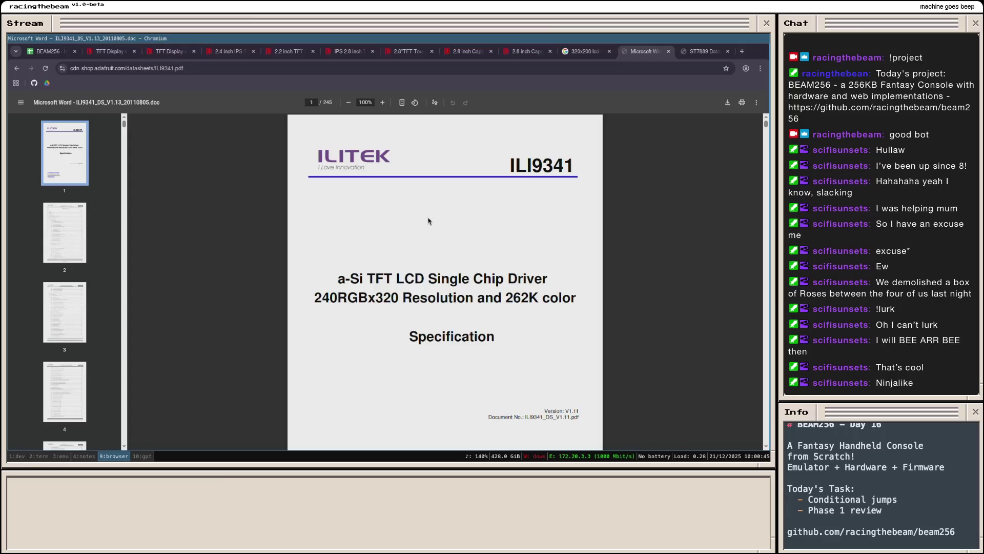
pyautogui.scroll(-2, 407, 249)
pyautogui.scroll(-3, 397, 272)
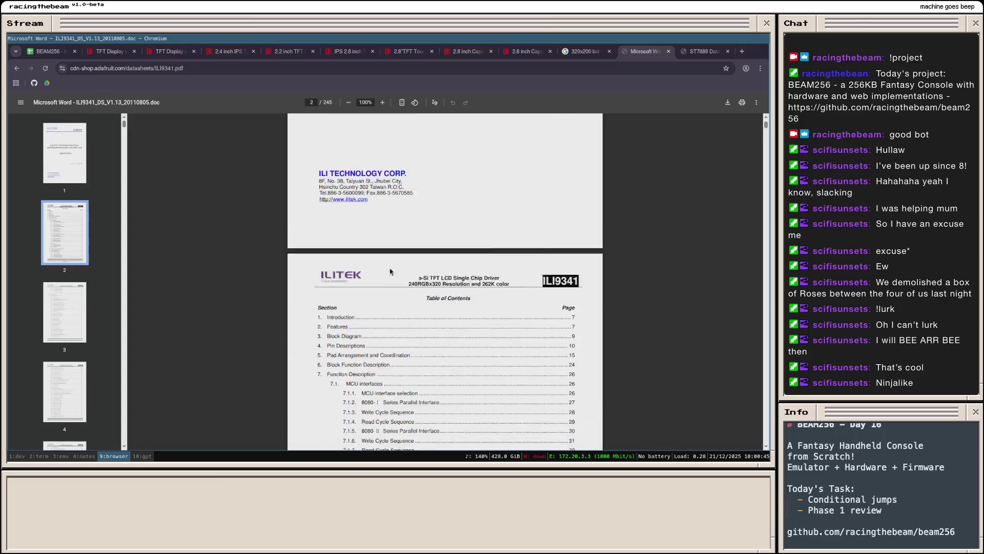
pyautogui.scroll(-2, 376, 260)
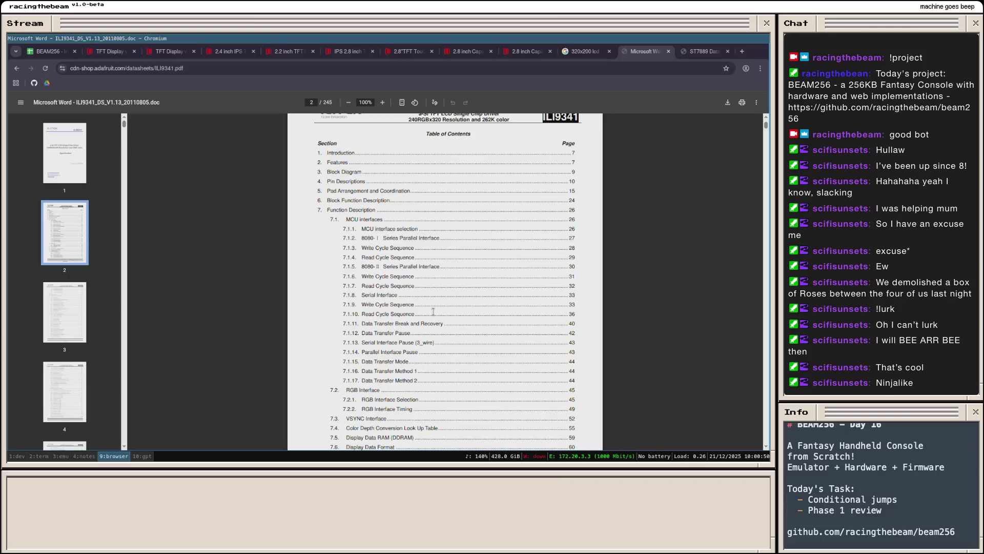
pyautogui.scroll(1, 373, 237)
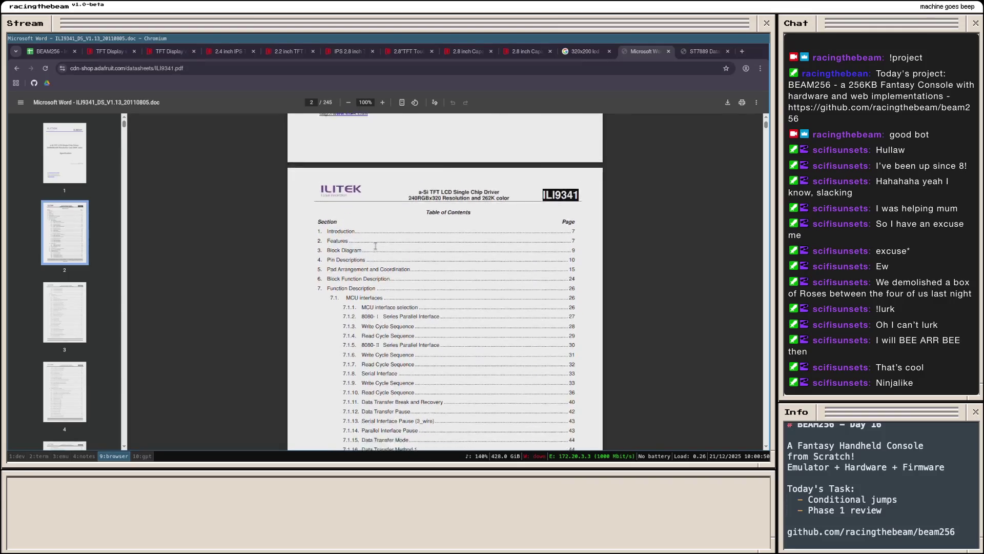
pyautogui.scroll(-3, 385, 257)
pyautogui.scroll(2, 388, 255)
pyautogui.scroll(-2, 391, 262)
pyautogui.scroll(1, 394, 271)
pyautogui.scroll(1, 396, 279)
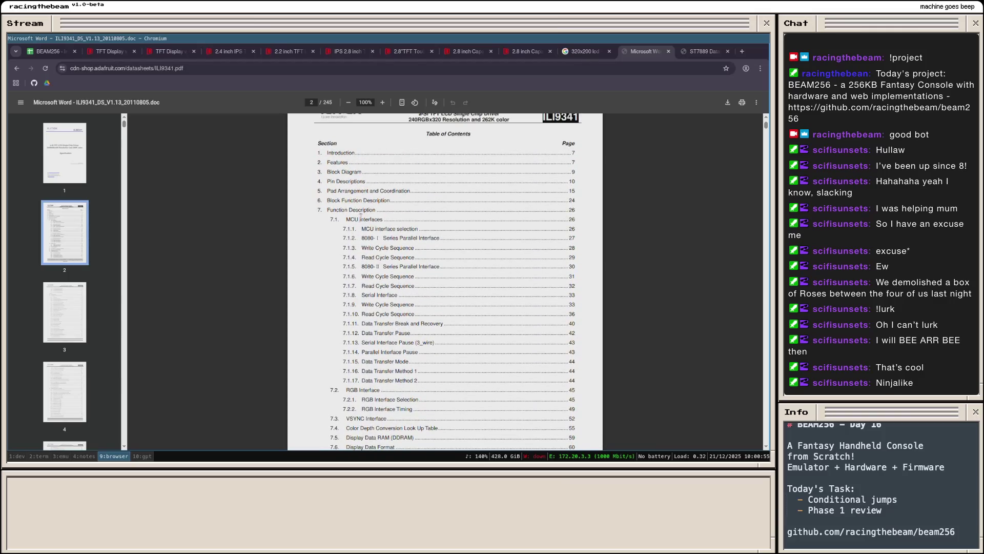
pyautogui.scroll(-1, 400, 295)
pyautogui.scroll(-1, 400, 293)
pyautogui.scroll(1, 401, 288)
pyautogui.scroll(1, 402, 284)
pyautogui.scroll(-1, 414, 310)
pyautogui.scroll(1, 413, 310)
pyautogui.scroll(-1, 400, 304)
pyautogui.scroll(-1, 411, 295)
pyautogui.scroll(-1, 411, 295)
pyautogui.scroll(2, 412, 276)
pyautogui.scroll(1, 382, 214)
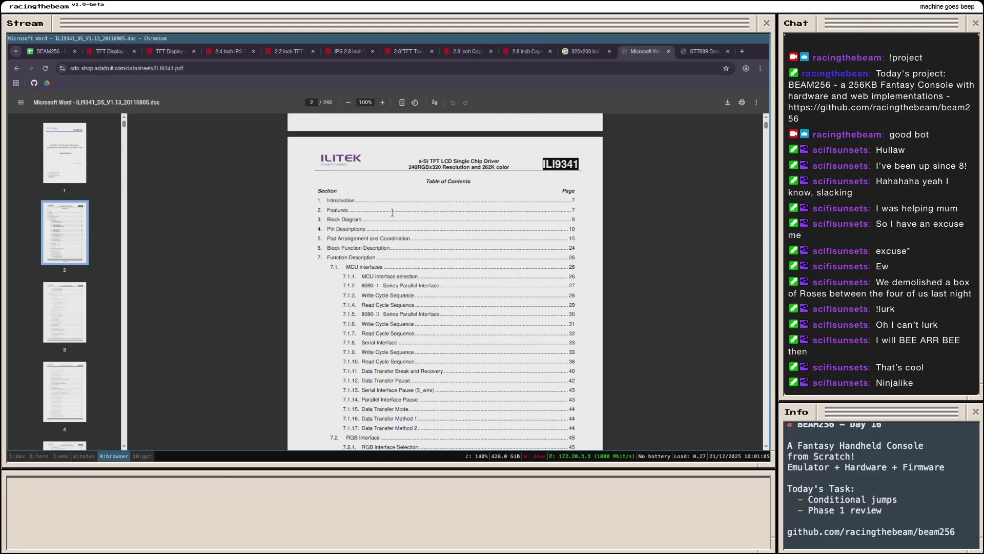
pyautogui.scroll(-1, 347, 273)
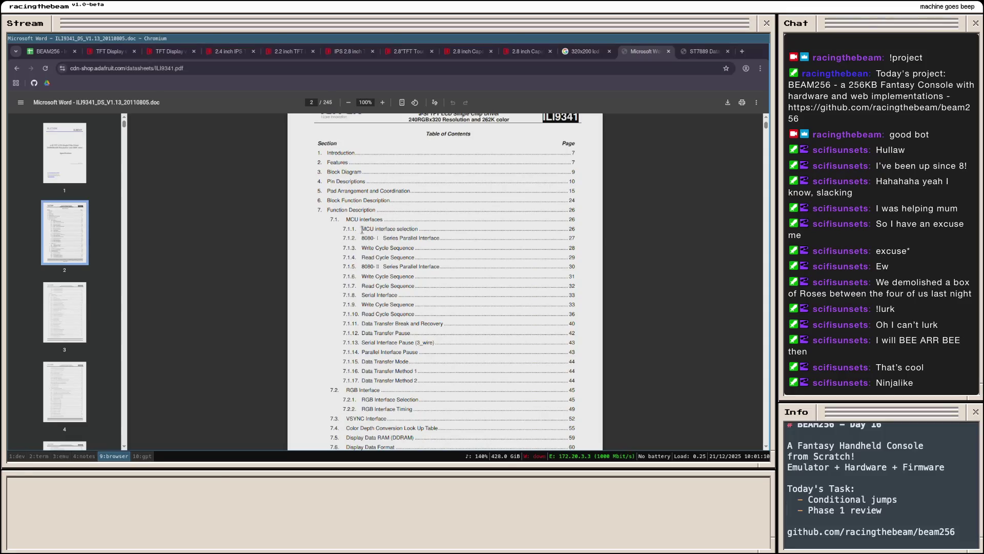
# Step: Mark the MCU interface and Display Data RAM (DDRAM) entries in the datasheet contents
pyautogui.moveTo(362, 228); pyautogui.dragTo(387, 256)
pyautogui.click(391, 238)
pyautogui.scroll(-2, 395, 365)
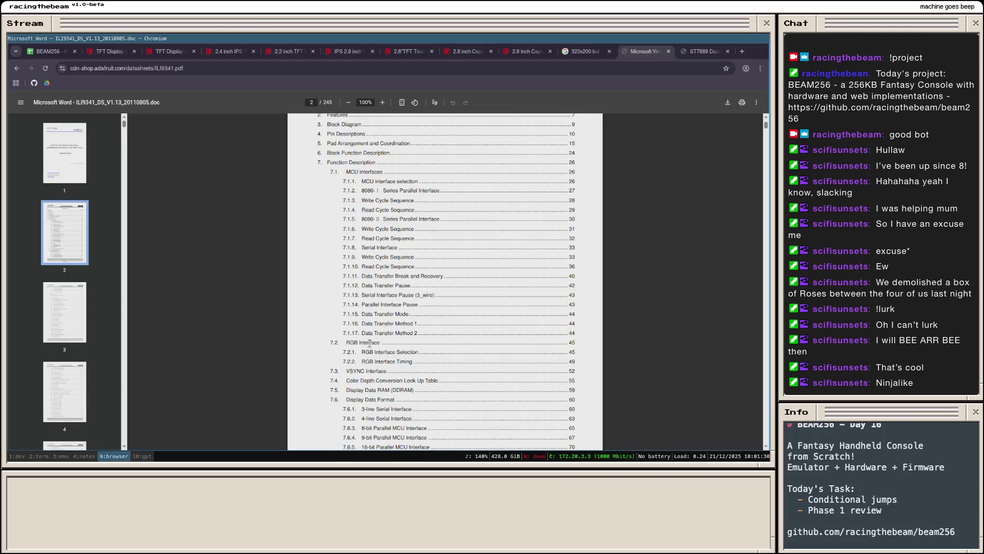
pyautogui.scroll(-4, 364, 343)
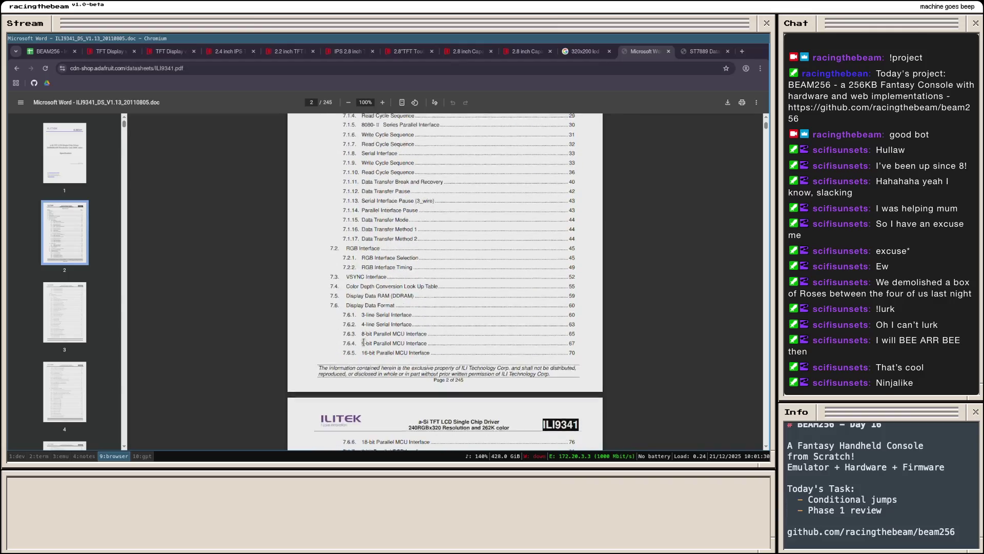
pyautogui.scroll(-2, 369, 344)
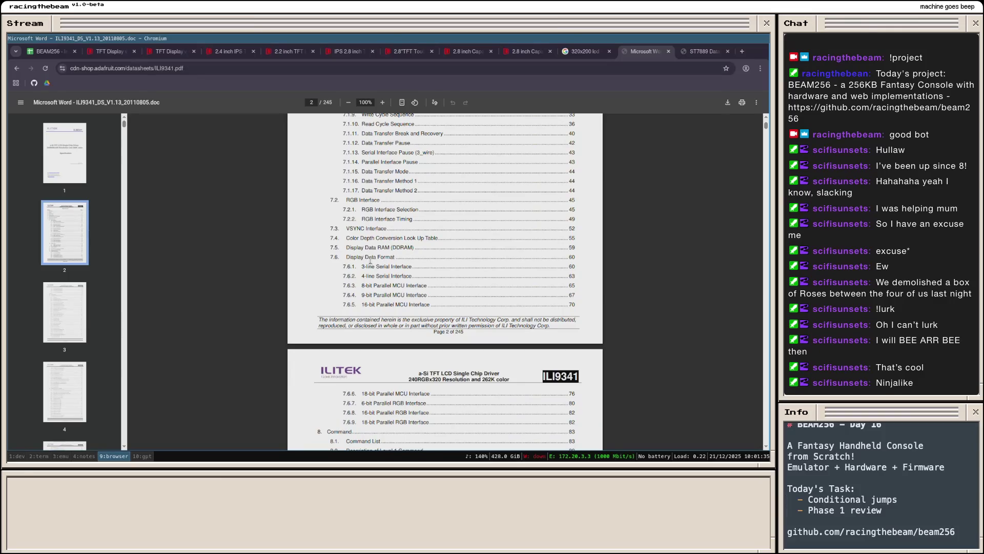
pyautogui.scroll(-2, 370, 262)
pyautogui.scroll(-2, 369, 253)
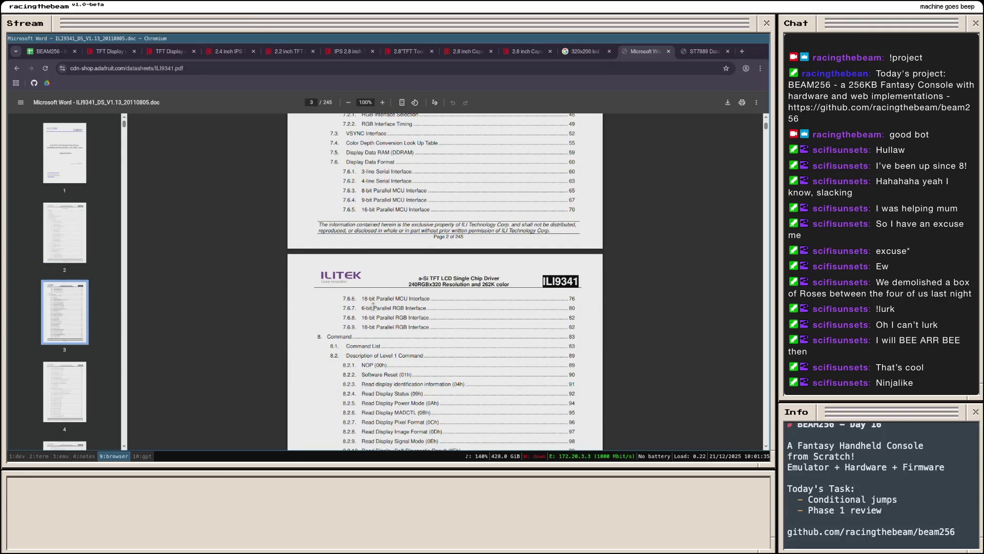
pyautogui.scroll(-2, 373, 307)
pyautogui.scroll(-1, 388, 243)
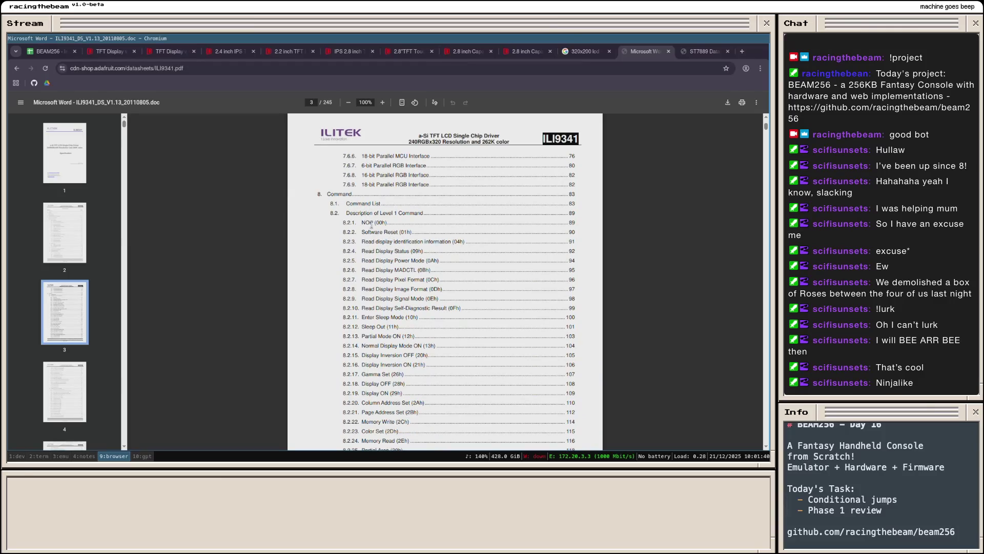
pyautogui.scroll(-5, 475, 277)
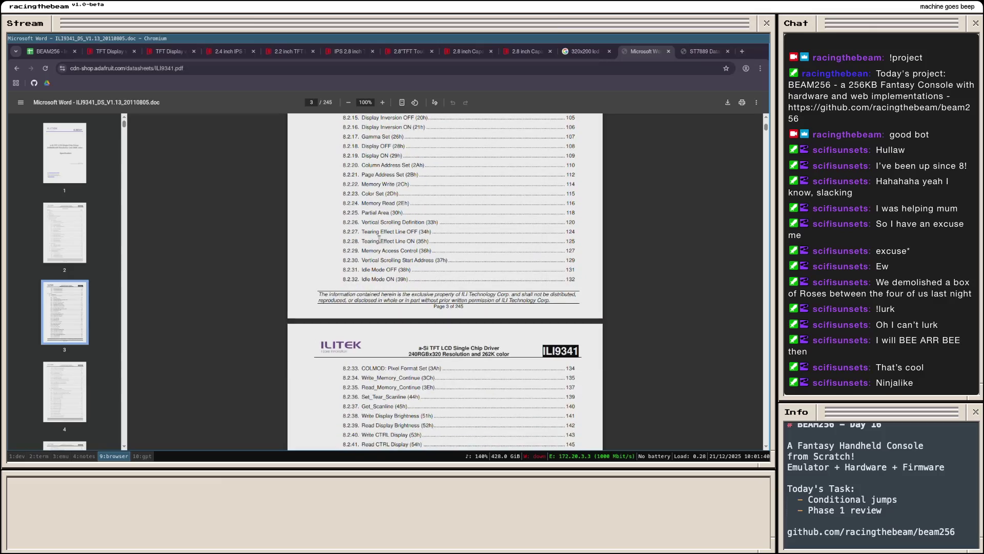
pyautogui.scroll(-5, 479, 286)
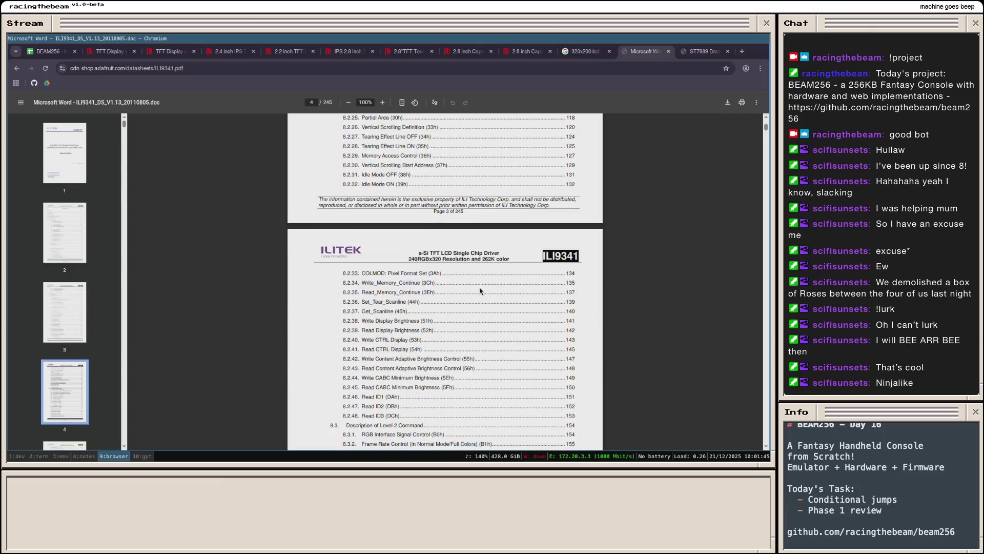
pyautogui.scroll(2, 471, 282)
pyautogui.scroll(-3, 471, 283)
pyautogui.scroll(-2, 454, 286)
pyautogui.scroll(-4, 444, 292)
pyautogui.scroll(-1, 445, 292)
pyautogui.scroll(-4, 445, 291)
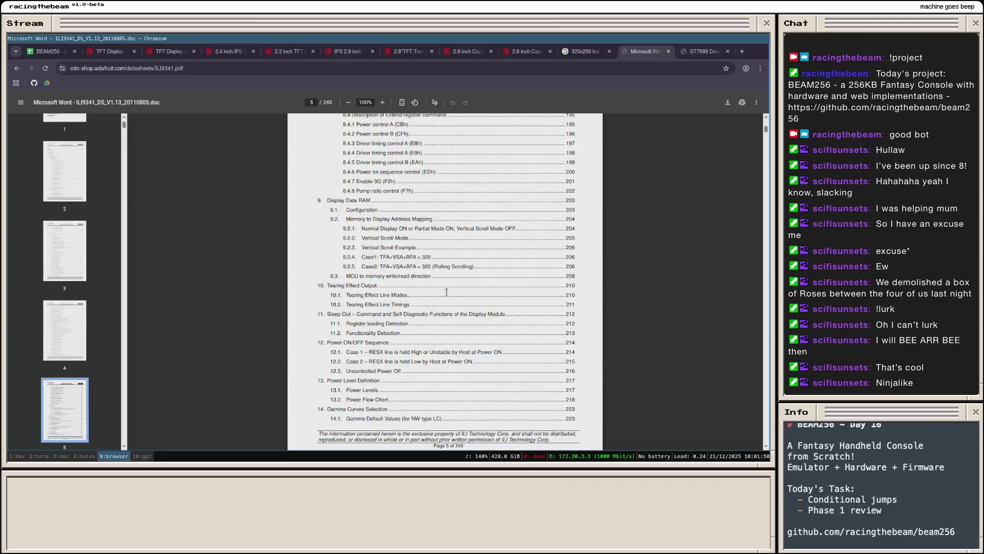
pyautogui.scroll(4, 446, 291)
pyautogui.scroll(4, 444, 296)
pyautogui.scroll(3, 444, 302)
pyautogui.scroll(5, 442, 309)
pyautogui.scroll(5, 442, 309)
pyautogui.scroll(4, 443, 305)
pyautogui.scroll(2, 444, 302)
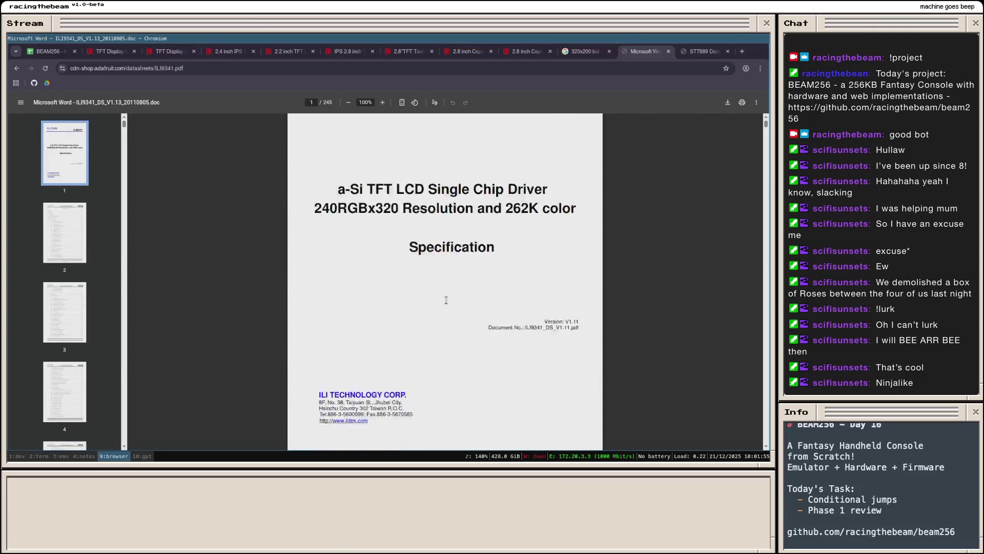
pyautogui.scroll(-1, 446, 300)
pyautogui.scroll(-2, 437, 298)
pyautogui.scroll(-5, 421, 275)
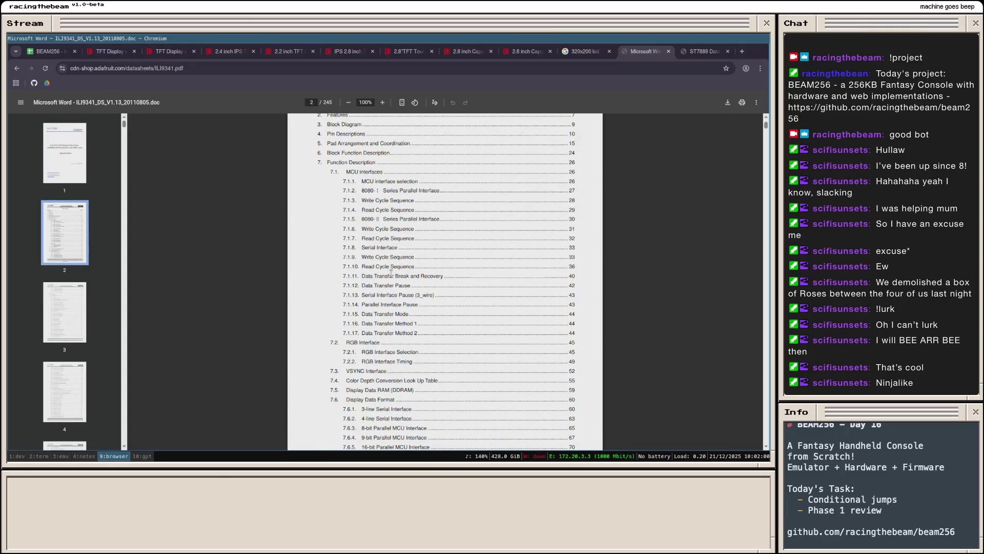
pyautogui.scroll(-3, 391, 273)
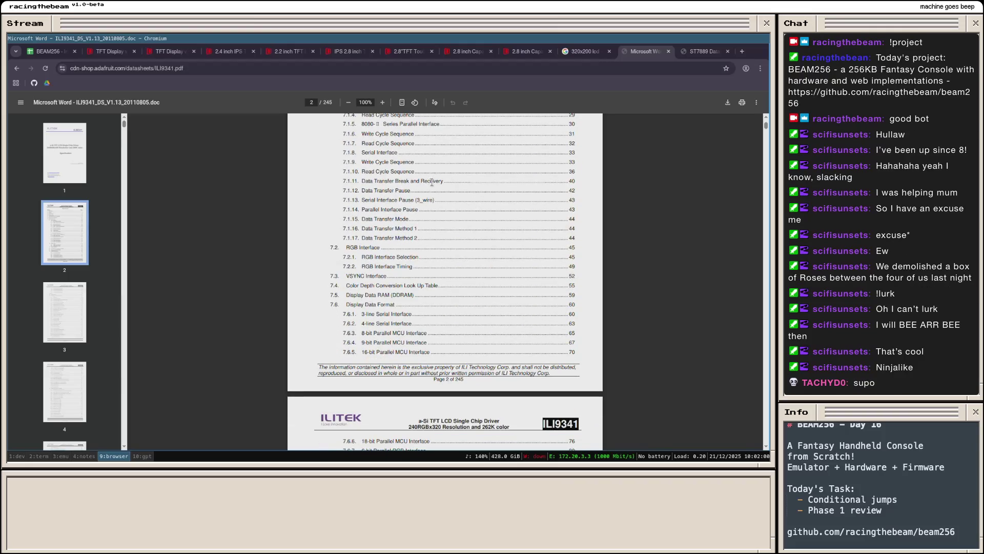
pyautogui.scroll(-3, 431, 206)
pyautogui.scroll(2, 344, 232)
pyautogui.scroll(3, 344, 232)
pyautogui.moveTo(346, 296); pyautogui.dragTo(412, 295)
pyautogui.scroll(-3, 702, 236)
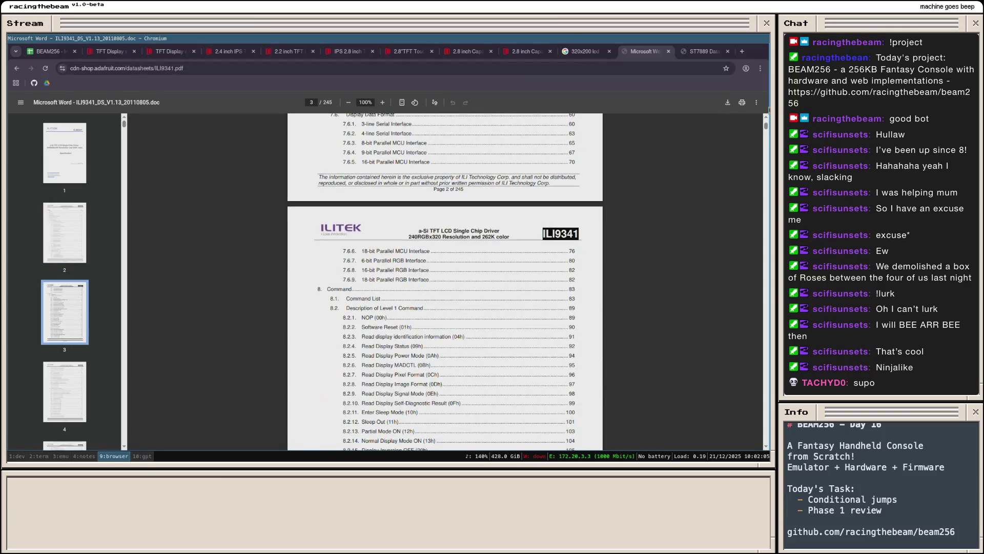
pyautogui.scroll(4, 763, 128)
pyautogui.moveTo(766, 126)
pyautogui.mouseDown()
pyautogui.moveTo(758, 262)
pyautogui.moveTo(758, 177)
pyautogui.mouseUp()
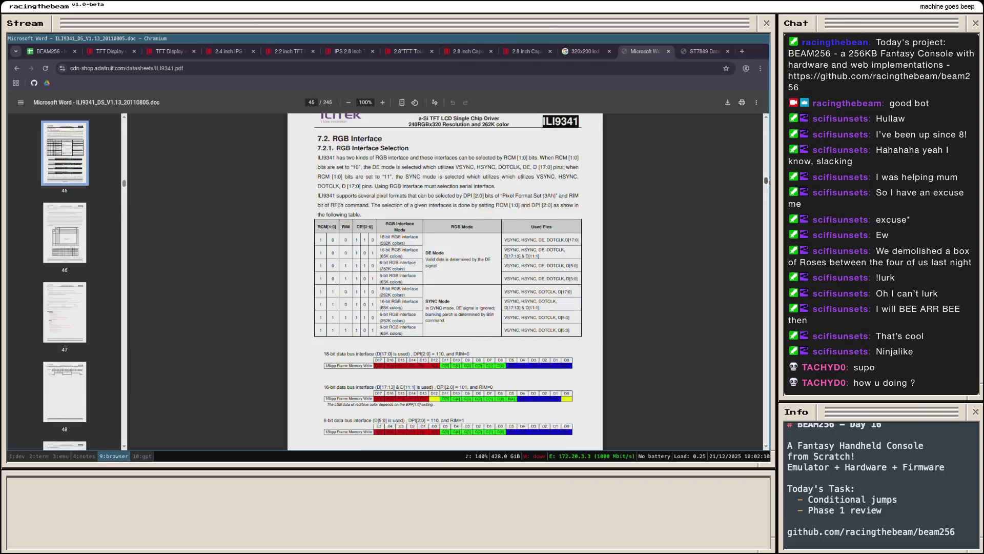
pyautogui.scroll(-15, 445, 281)
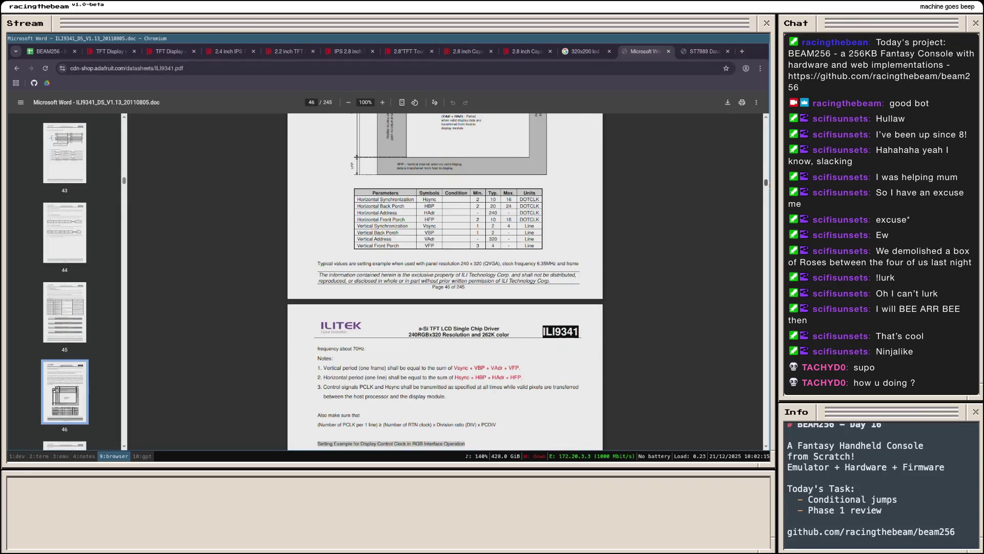
pyautogui.scroll(-10, 620, 224)
pyautogui.scroll(-10, 621, 224)
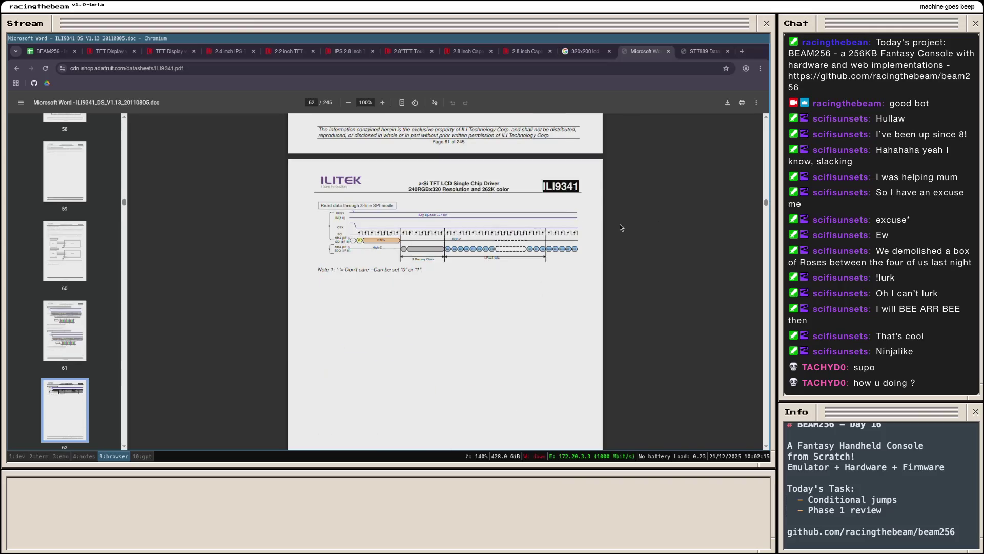
pyautogui.scroll(-15, 620, 224)
pyautogui.scroll(-5, 621, 225)
pyautogui.scroll(10, 570, 216)
pyautogui.scroll(5, 509, 199)
pyautogui.scroll(5, 509, 200)
pyautogui.scroll(5, 509, 199)
pyautogui.scroll(5, 510, 200)
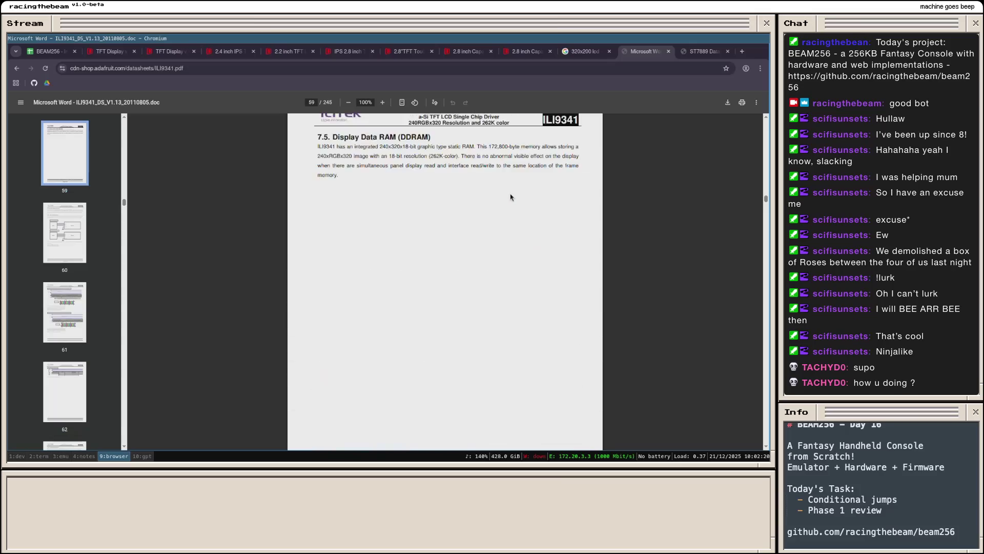
pyautogui.scroll(5, 511, 198)
pyautogui.scroll(-3, 511, 197)
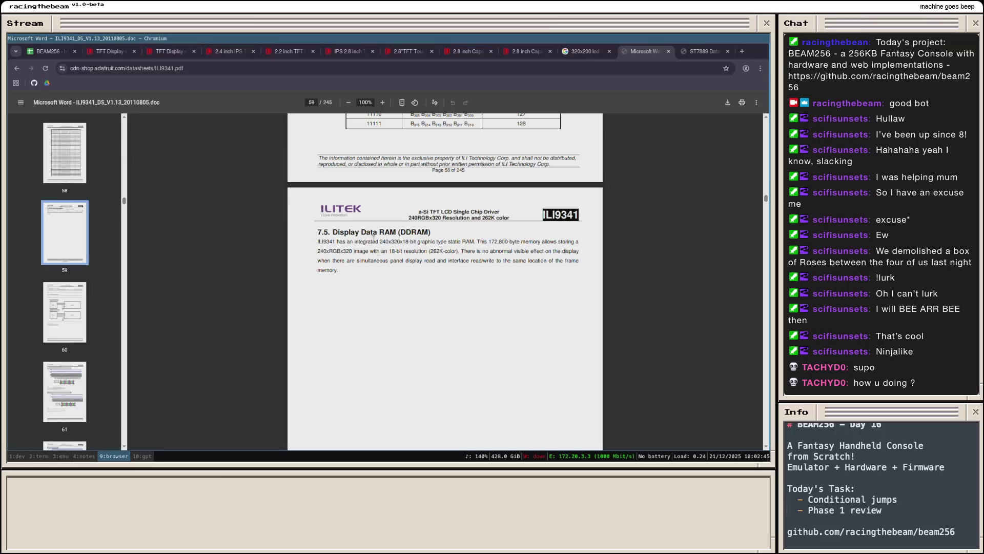
# Step: Highlight the Display Data RAM description paragraph on page 59
pyautogui.moveTo(317, 241); pyautogui.dragTo(339, 272)
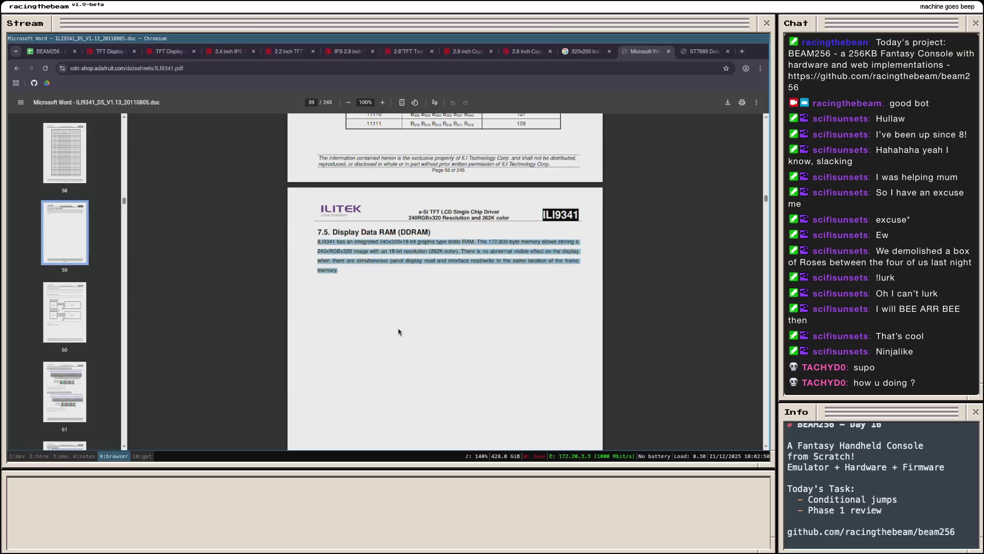
pyautogui.scroll(-3, 456, 381)
pyautogui.scroll(-2, 455, 381)
pyautogui.scroll(-2, 454, 382)
pyautogui.scroll(-1, 454, 381)
pyautogui.scroll(-1, 603, 301)
pyautogui.scroll(-1, 718, 254)
pyautogui.scroll(2, 767, 217)
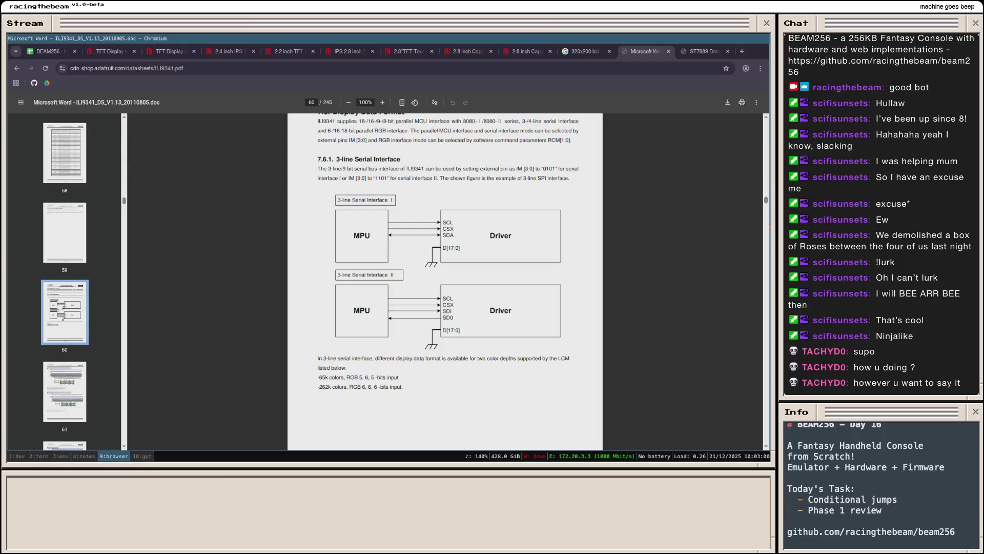
pyautogui.scroll(1, 767, 206)
pyautogui.scroll(1, 767, 207)
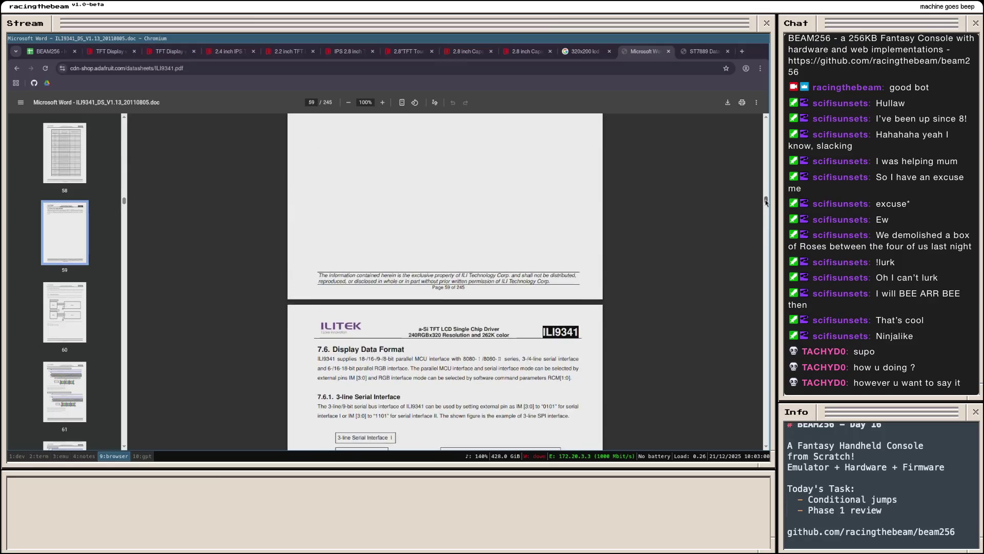
pyautogui.moveTo(766, 200); pyautogui.dragTo(767, 127)
pyautogui.scroll(-3, 727, 170)
pyautogui.scroll(-3, 727, 170)
pyautogui.scroll(-3, 726, 169)
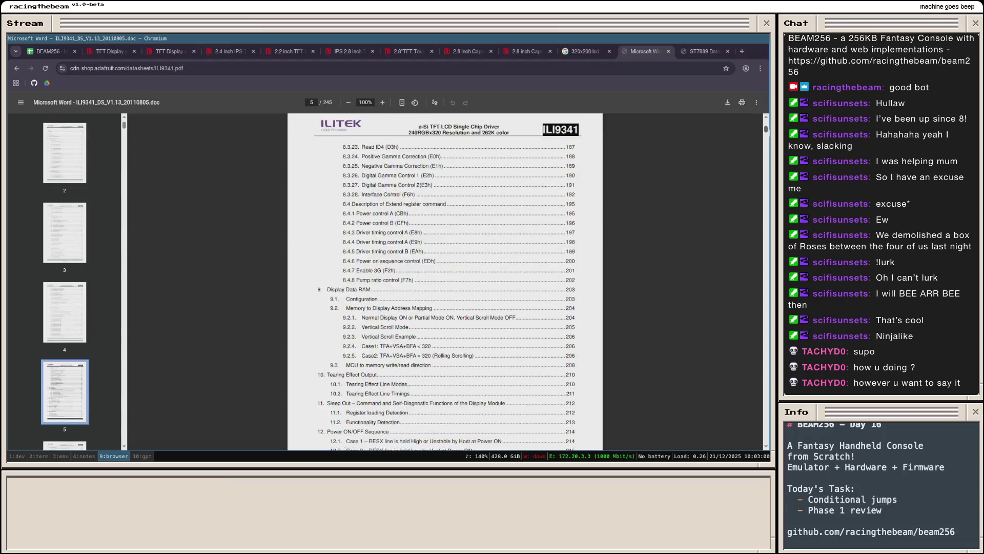
pyautogui.scroll(-2, 727, 170)
pyautogui.scroll(-3, 512, 274)
pyautogui.scroll(-3, 512, 274)
pyautogui.scroll(-3, 511, 275)
pyautogui.scroll(-3, 493, 272)
pyautogui.scroll(1, 431, 271)
pyautogui.scroll(1, 419, 270)
pyautogui.scroll(-2, 419, 270)
pyautogui.scroll(5, 411, 274)
pyautogui.scroll(1, 408, 274)
pyautogui.scroll(2, 403, 275)
pyautogui.scroll(1, 402, 275)
pyautogui.scroll(2, 400, 274)
pyautogui.scroll(2, 399, 272)
pyautogui.scroll(3, 395, 270)
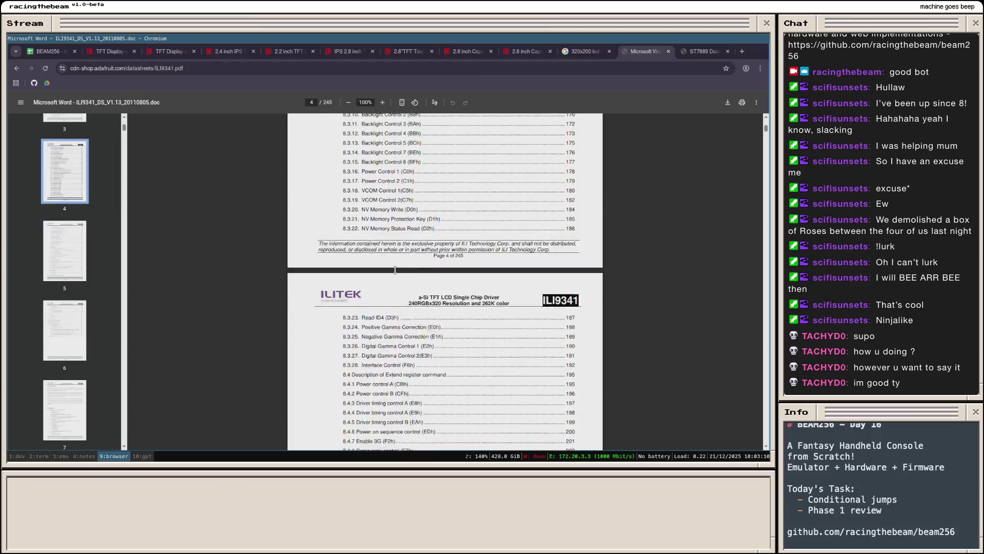
pyautogui.scroll(3, 394, 269)
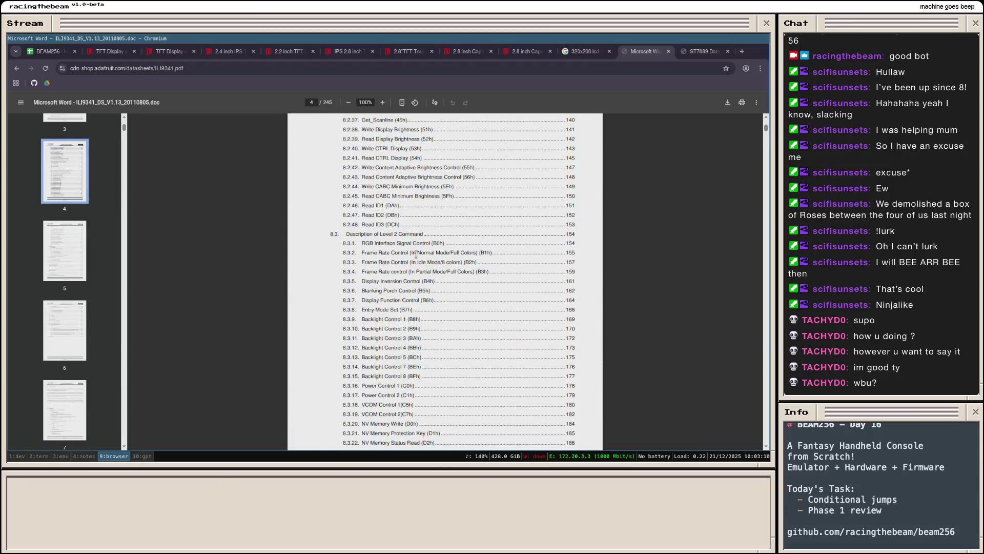
pyautogui.scroll(2, 416, 287)
pyautogui.scroll(1, 408, 262)
pyautogui.scroll(2, 398, 234)
pyautogui.scroll(3, 399, 235)
pyautogui.scroll(2, 398, 235)
pyautogui.scroll(4, 406, 234)
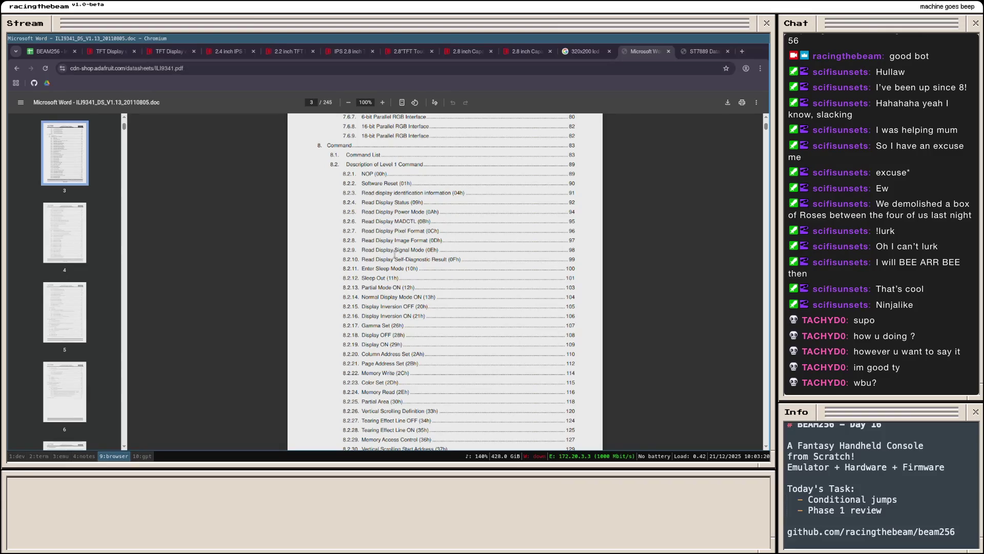
# Step: Mark the Read Display Image Format contents entry and start a text search in the datasheet
pyautogui.moveTo(395, 240); pyautogui.dragTo(440, 239)
pyautogui.scroll(-1, 380, 230)
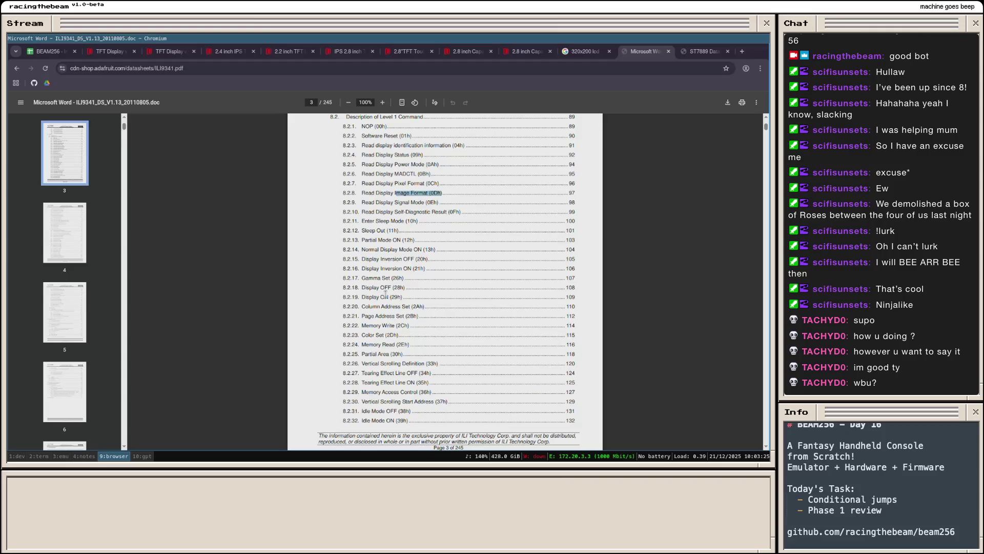
pyautogui.scroll(-3, 398, 322)
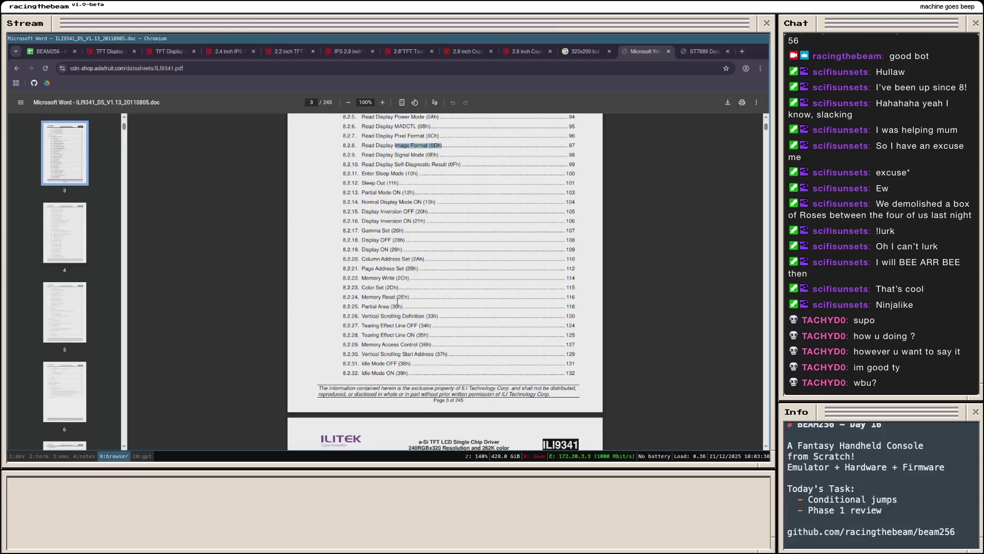
pyautogui.scroll(1, 407, 288)
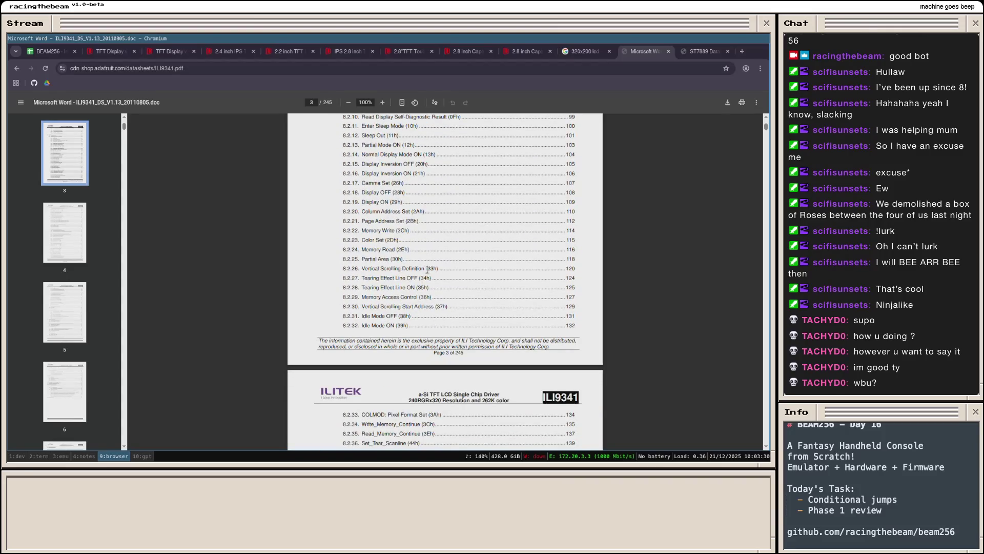
pyautogui.scroll(-2, 423, 266)
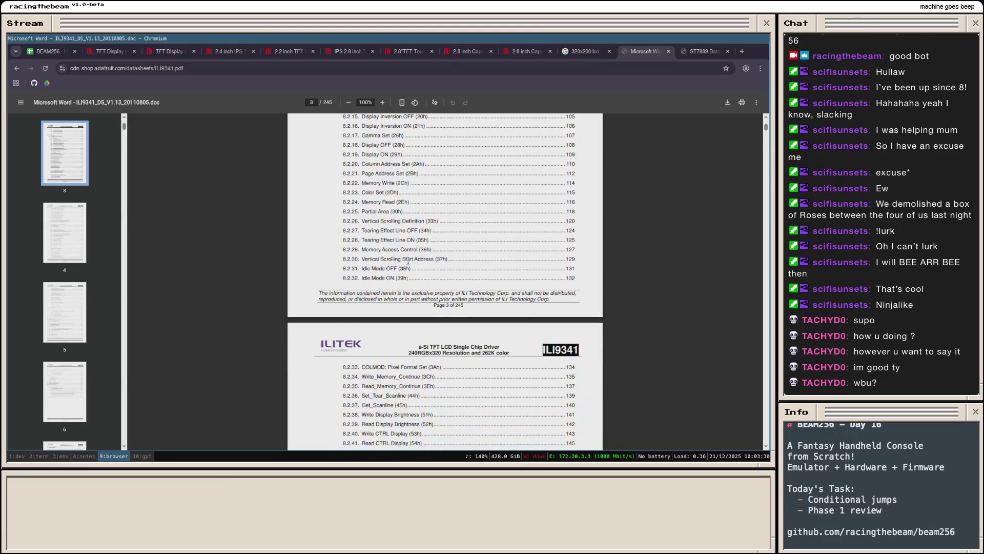
pyautogui.scroll(-2, 398, 285)
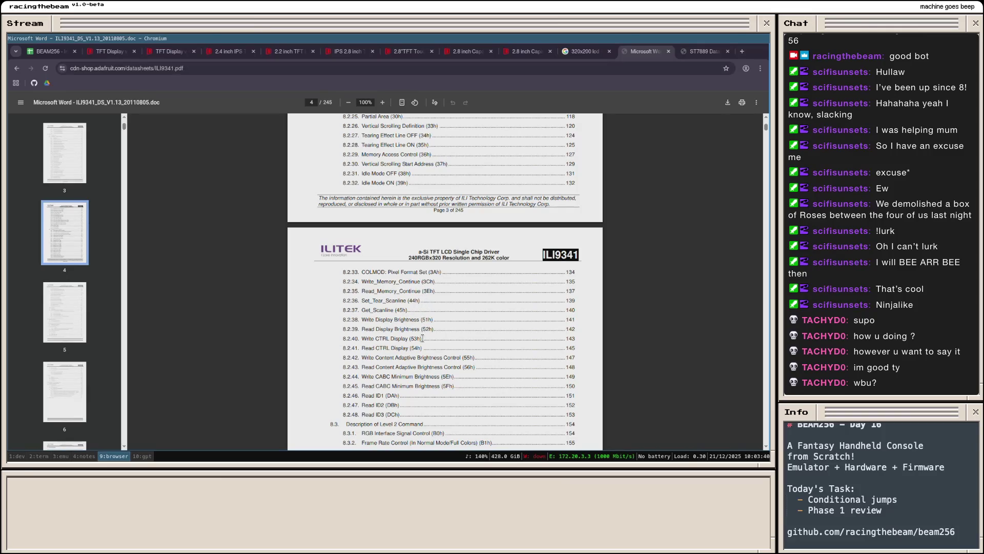
pyautogui.scroll(-1, 421, 339)
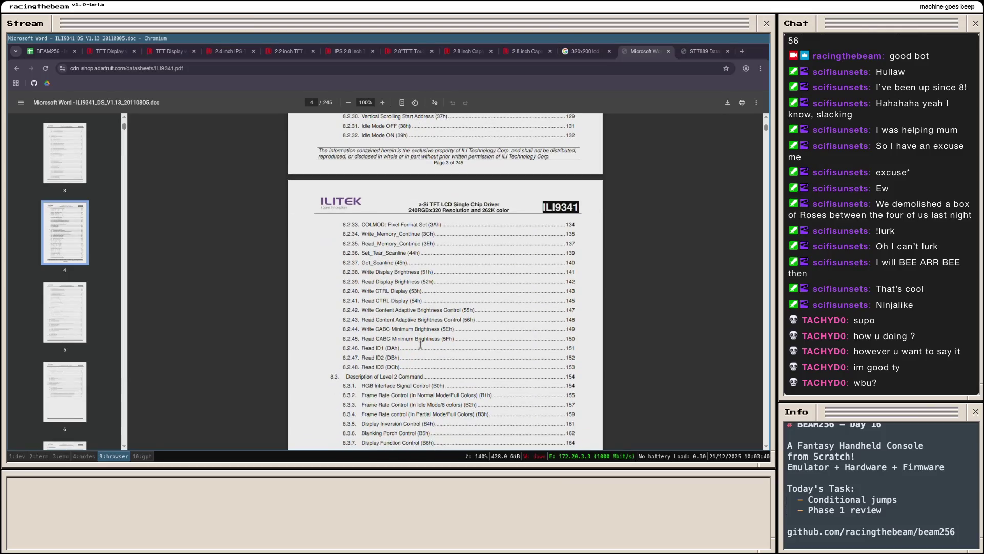
pyautogui.scroll(-3, 420, 338)
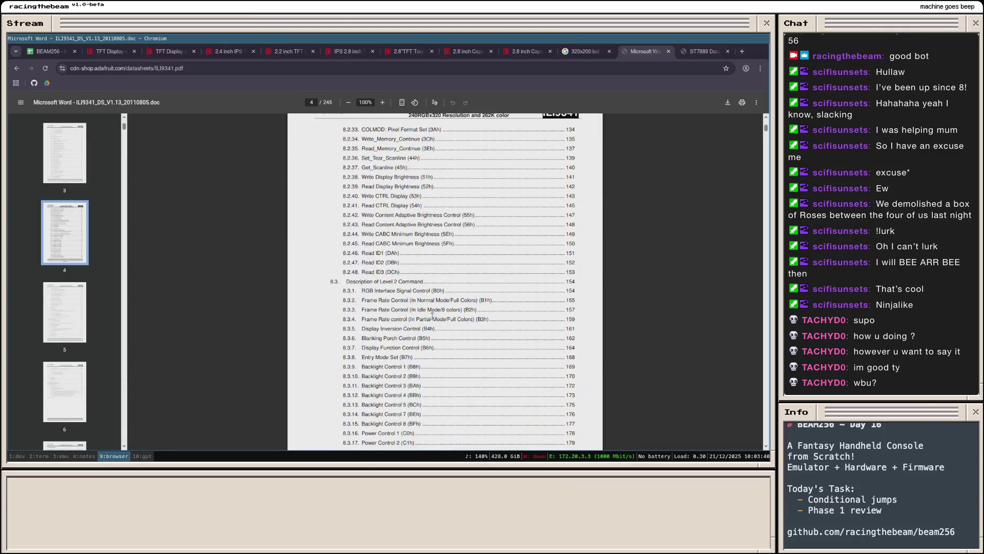
pyautogui.scroll(-1, 420, 321)
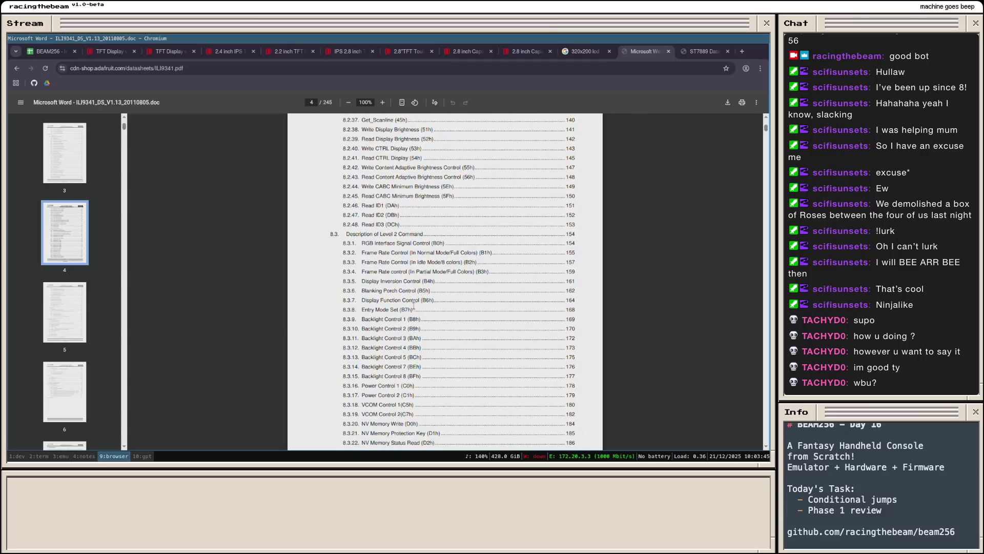
pyautogui.scroll(-1, 416, 312)
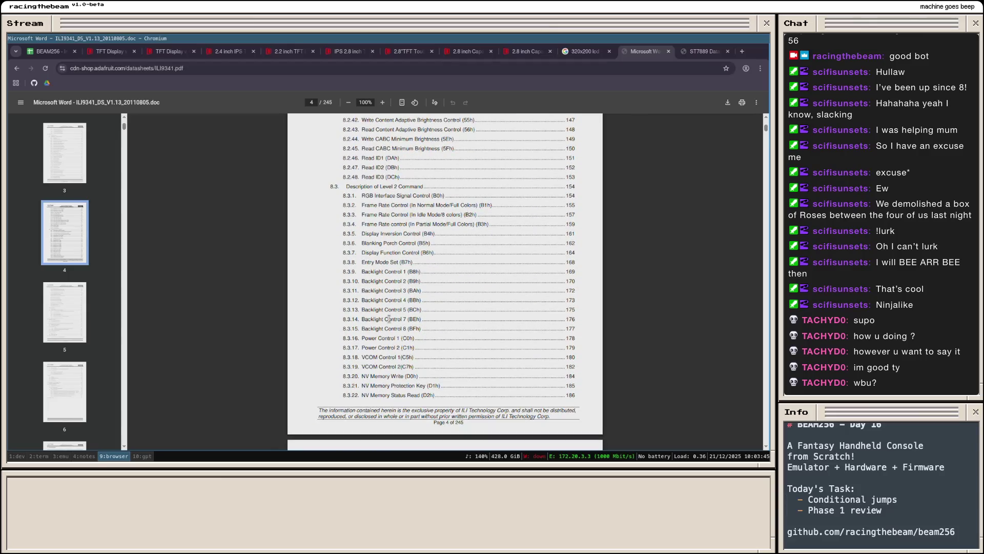
pyautogui.hotkey('ctrl', 'f')
pyautogui.write('tate')
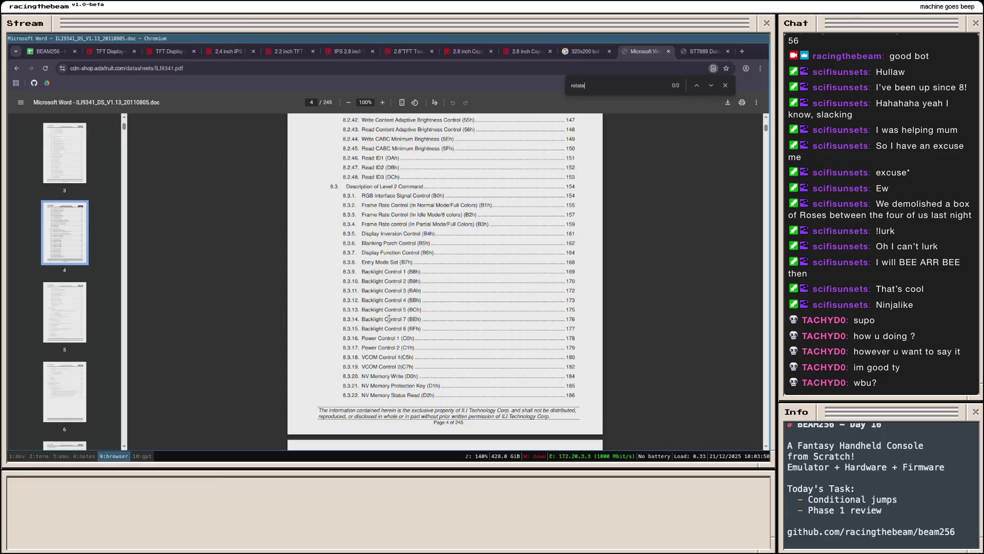
pyautogui.write('ion')
# Step: Clear the 'rotate' search text and close the find-in-page bar
pyautogui.press('BackSpace')
pyautogui.press('BackSpace')
pyautogui.press('BackSpace')
pyautogui.press('BackSpace')
pyautogui.press('BackSpace')
pyautogui.press('BackSpace')
pyautogui.scroll(-3, 394, 327)
pyautogui.scroll(-1, 411, 296)
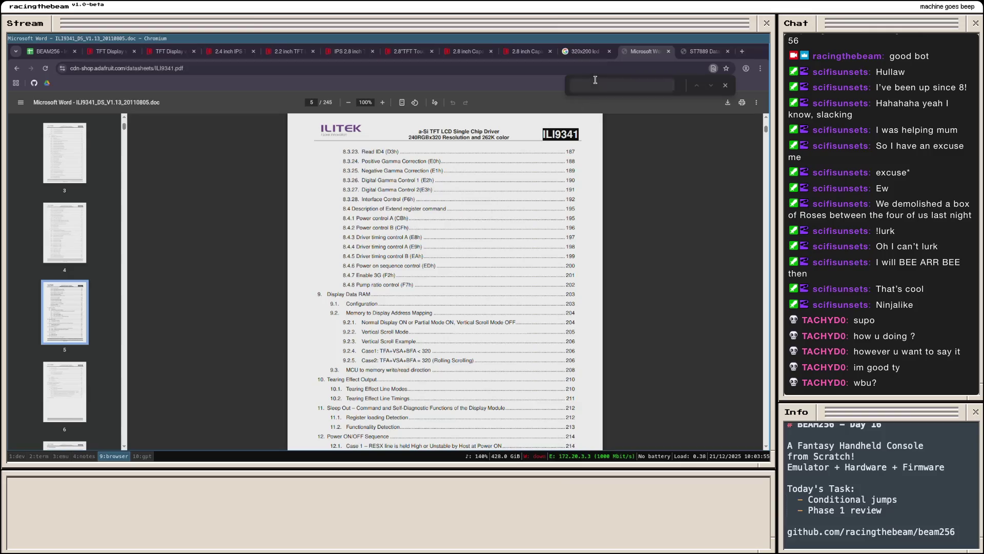
pyautogui.press('Escape')
pyautogui.scroll(-2, 416, 233)
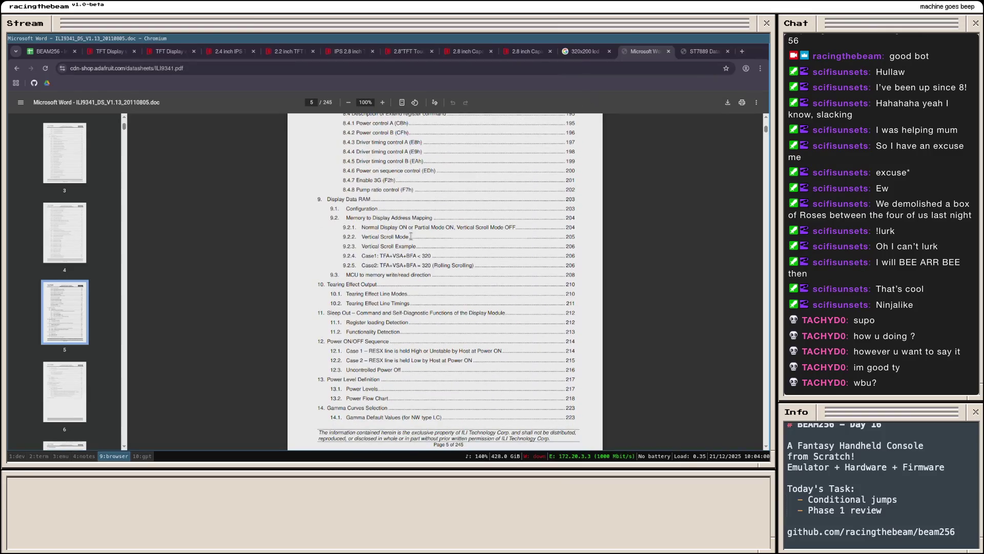
pyautogui.scroll(1, 363, 258)
pyautogui.scroll(1, 363, 260)
pyautogui.scroll(1, 363, 259)
pyautogui.scroll(1, 363, 258)
pyautogui.scroll(-2, 363, 258)
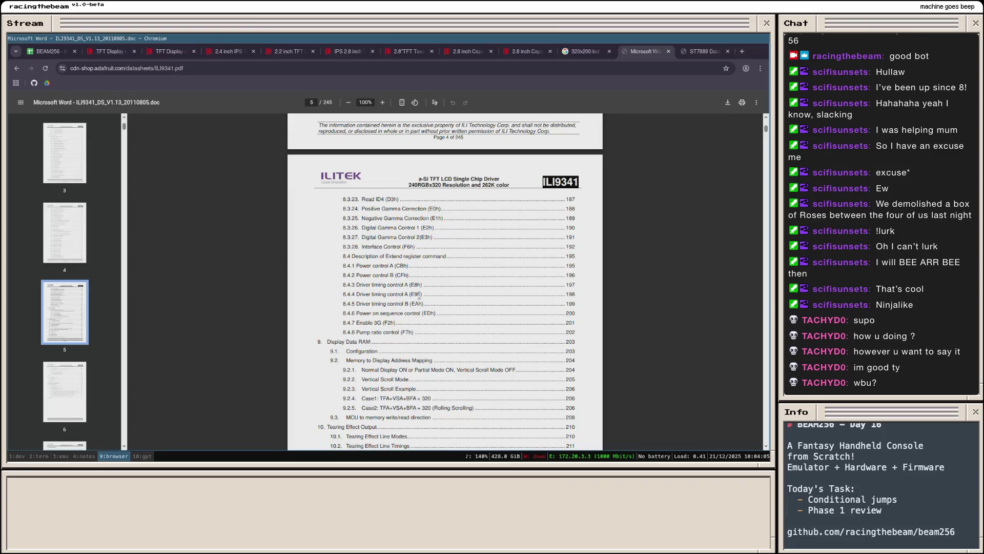
pyautogui.scroll(-1, 420, 296)
pyautogui.scroll(-1, 416, 285)
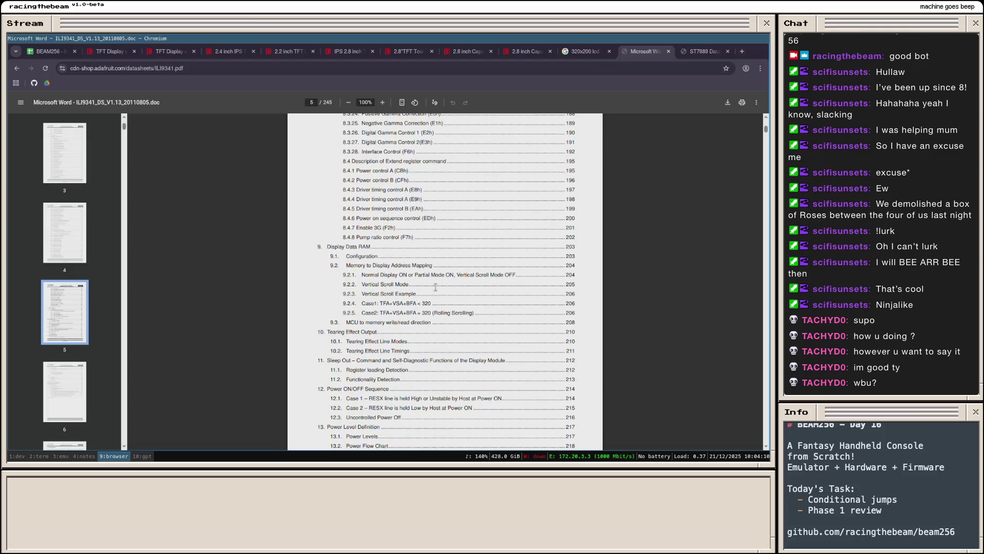
pyautogui.scroll(-2, 460, 308)
pyautogui.scroll(-1, 393, 267)
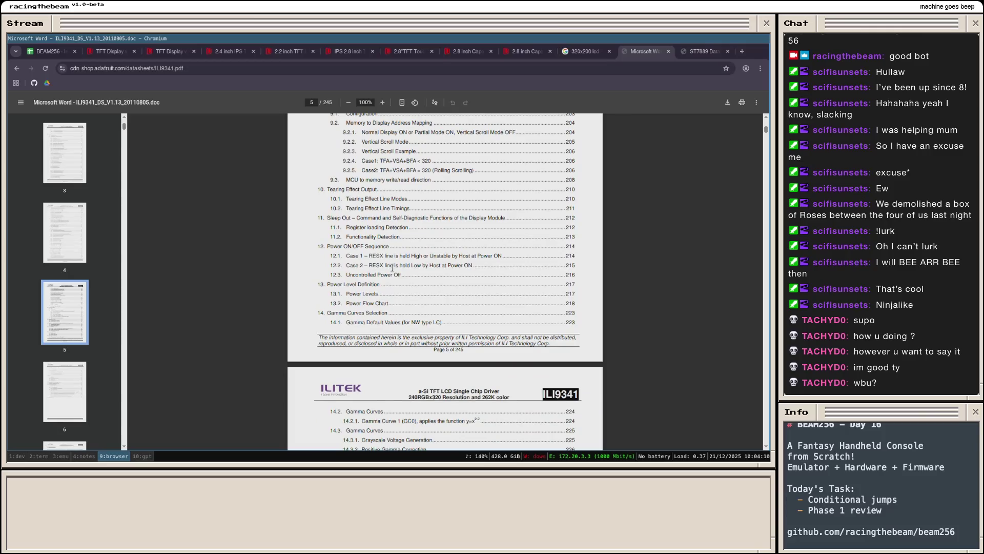
pyautogui.scroll(-1, 460, 262)
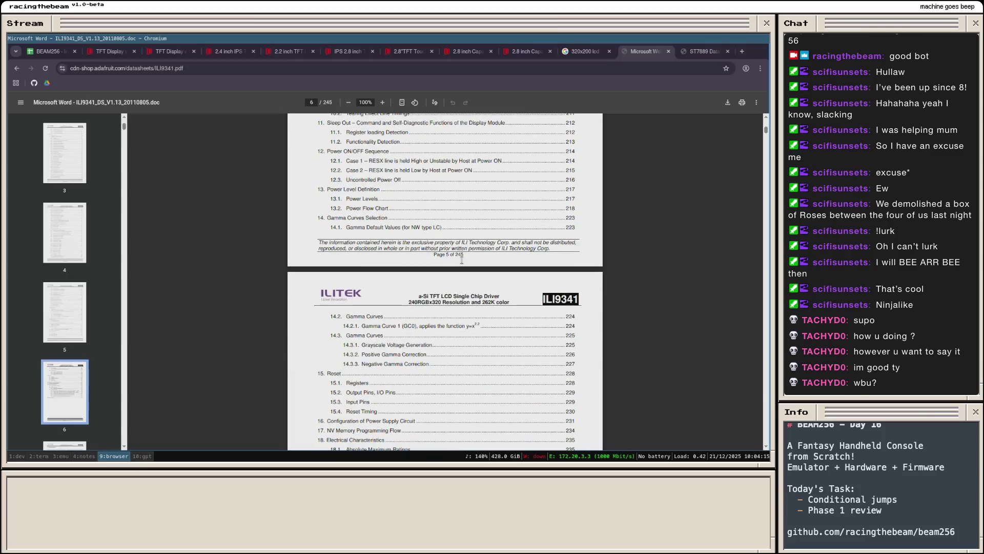
pyautogui.scroll(-3, 439, 263)
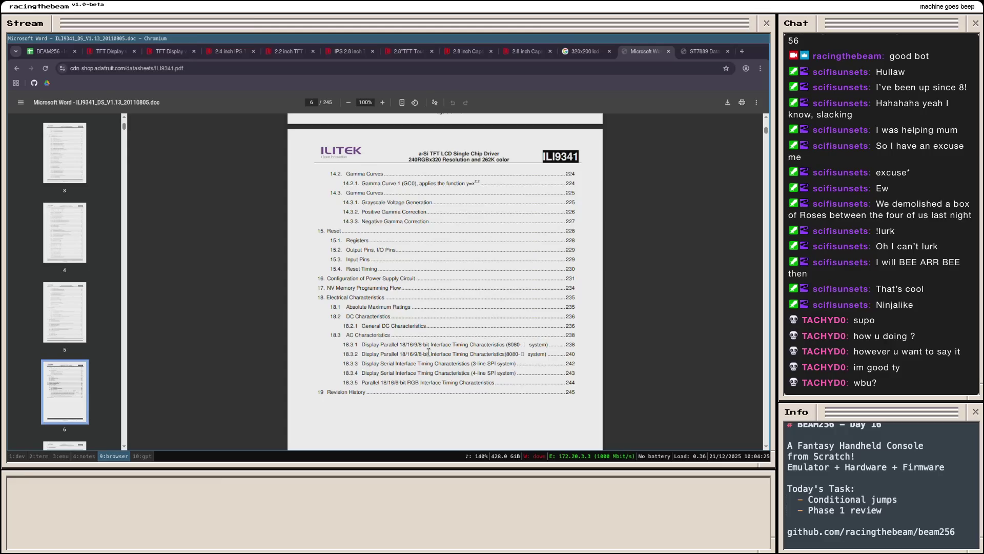
pyautogui.scroll(-3, 432, 353)
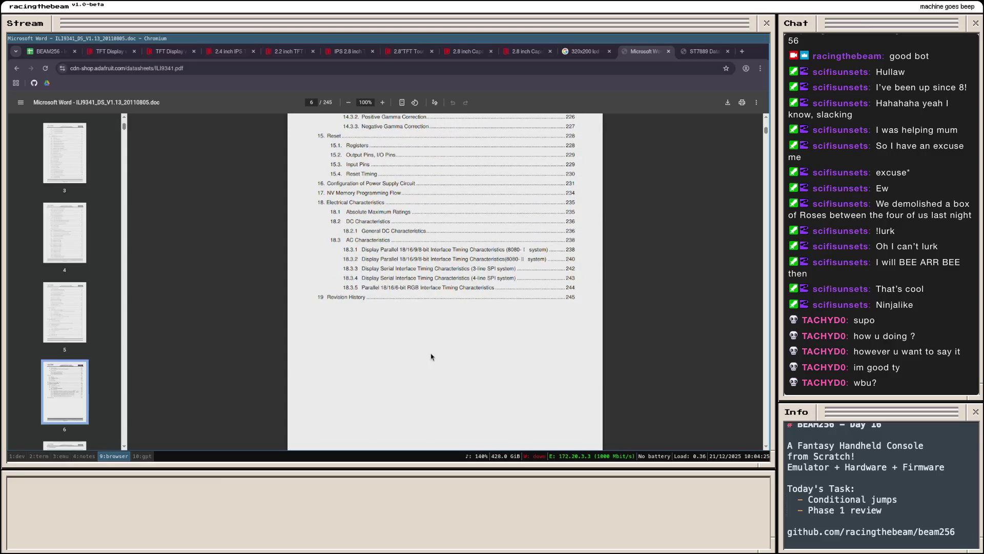
pyautogui.scroll(1, 431, 357)
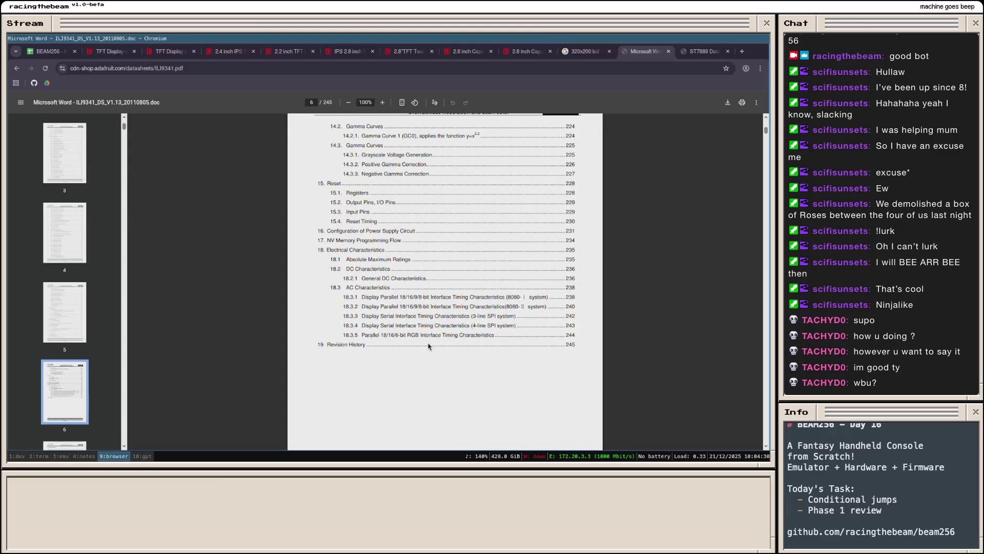
pyautogui.scroll(-1, 429, 345)
pyautogui.scroll(-4, 428, 345)
pyautogui.scroll(-5, 429, 346)
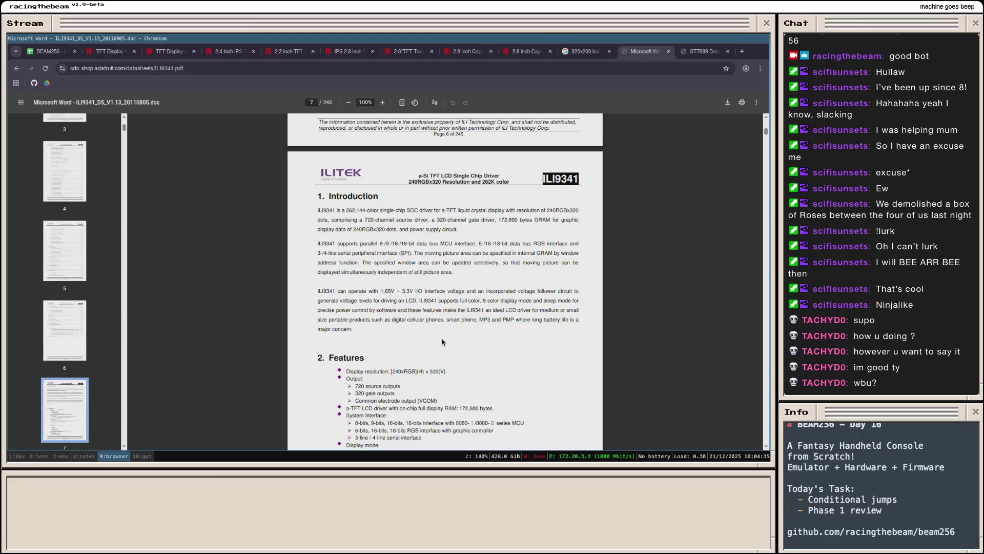
pyautogui.scroll(-1, 442, 341)
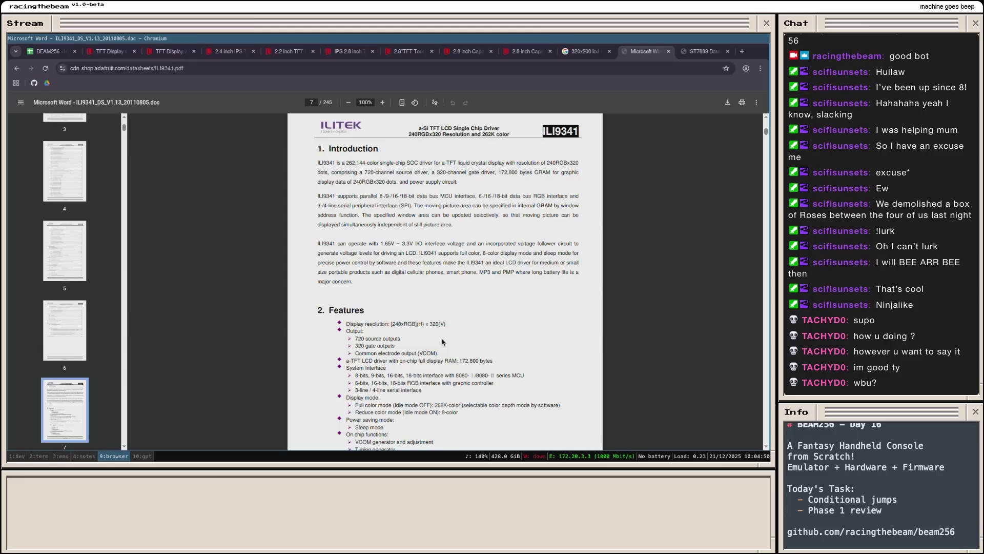
# Step: Switch to the notes workspace showing DEVLOG.md
pyautogui.press('super+4')
pyautogui.scroll(3, 452, 321)
pyautogui.scroll(5, 324, 230)
pyautogui.scroll(1, 315, 223)
pyautogui.scroll(2, 196, 192)
pyautogui.scroll(-1, 116, 224)
# Step: Highlight the Day 16 plan lines and the stack pointer notes from Currently to MMU
pyautogui.click(193, 291)
pyautogui.moveTo(194, 292); pyautogui.dragTo(151, 278)
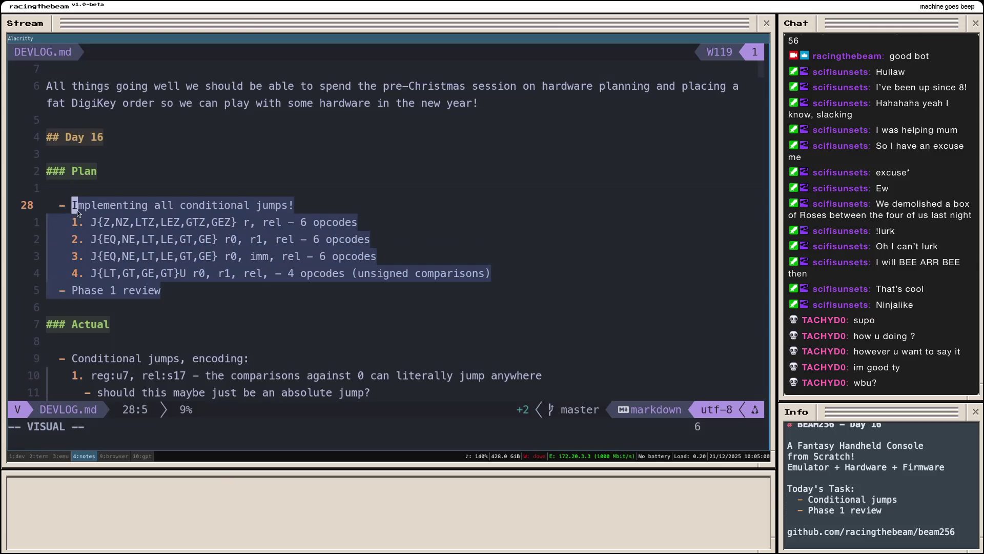
pyautogui.click(176, 285)
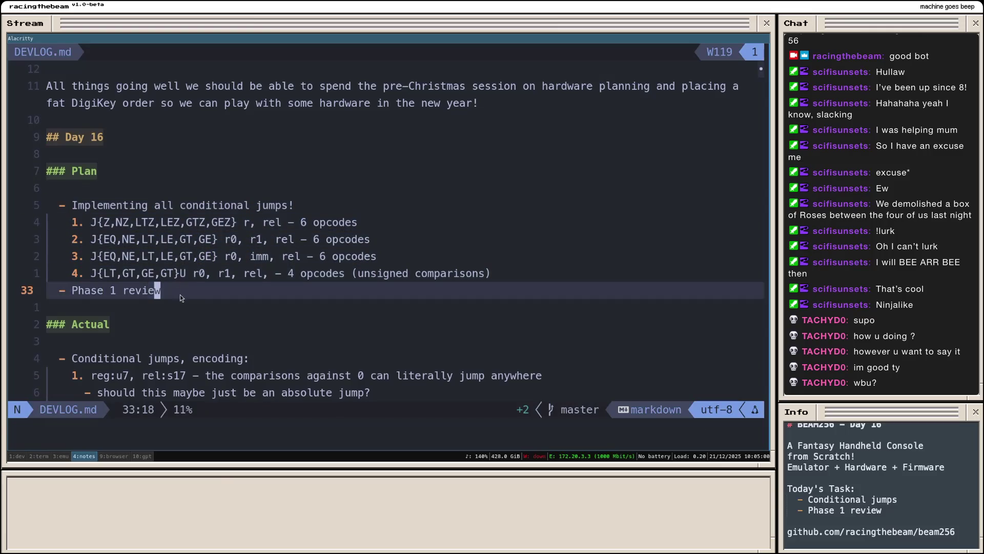
pyautogui.scroll(1, 180, 295)
pyautogui.moveTo(53, 255); pyautogui.dragTo(180, 343)
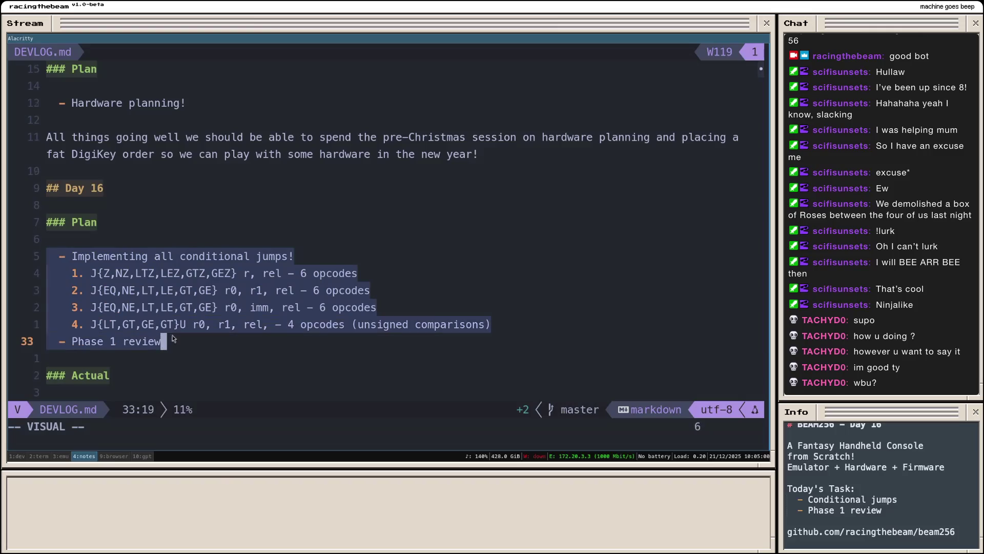
pyautogui.scroll(-1, 225, 327)
pyautogui.scroll(-2, 224, 327)
pyautogui.scroll(-1, 208, 307)
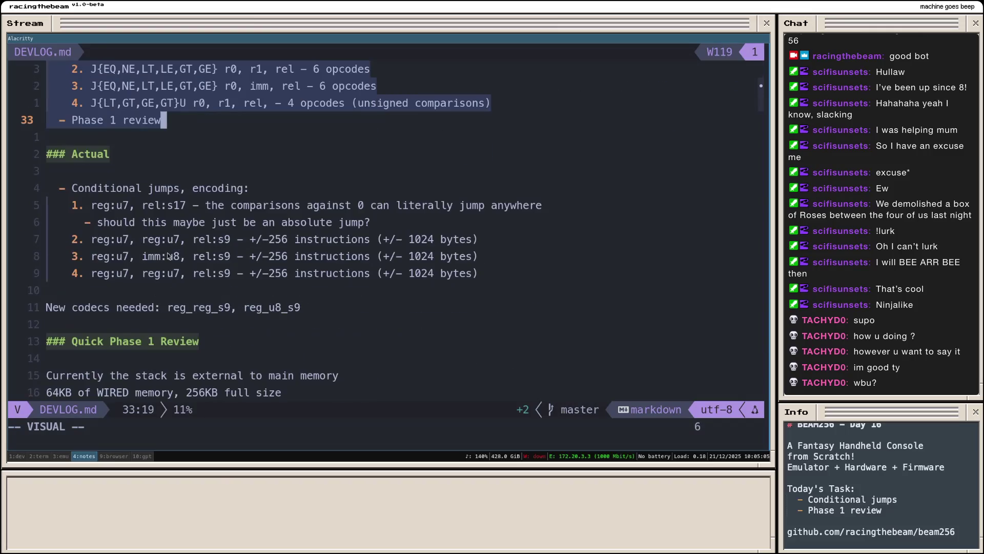
pyautogui.scroll(-3, 170, 257)
pyautogui.scroll(-1, 174, 254)
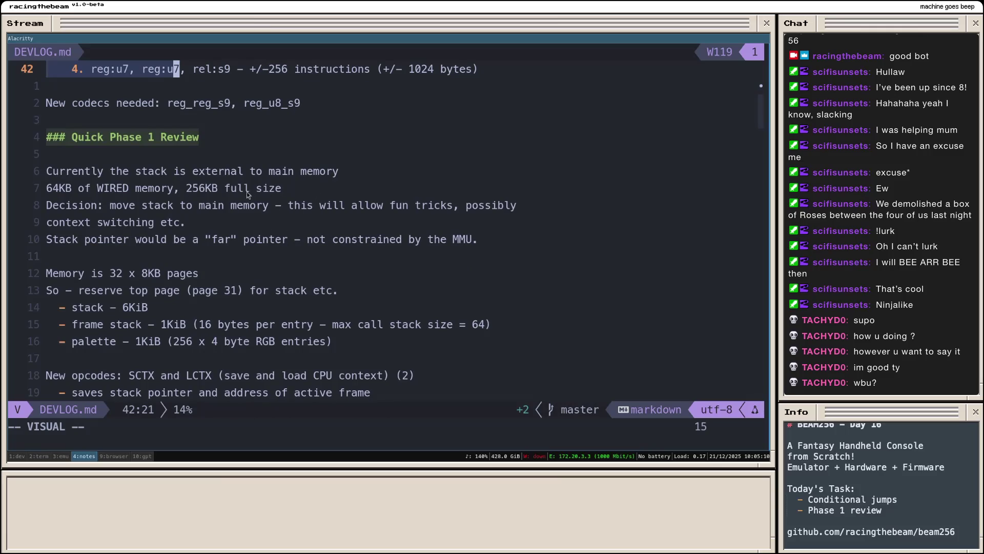
pyautogui.moveTo(283, 240); pyautogui.dragTo(43, 170)
pyautogui.click(202, 206)
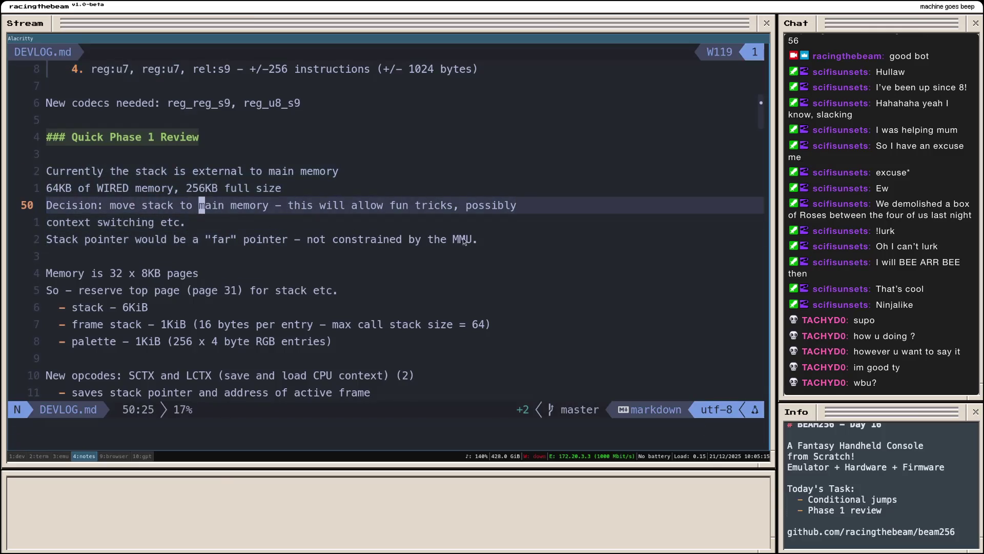
pyautogui.moveTo(461, 241); pyautogui.dragTo(46, 171)
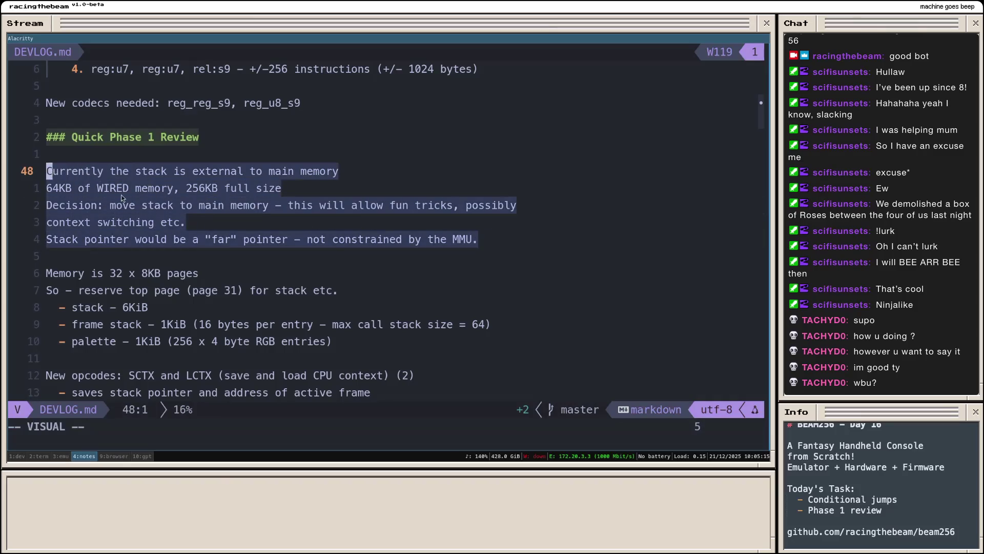
pyautogui.scroll(-2, 317, 237)
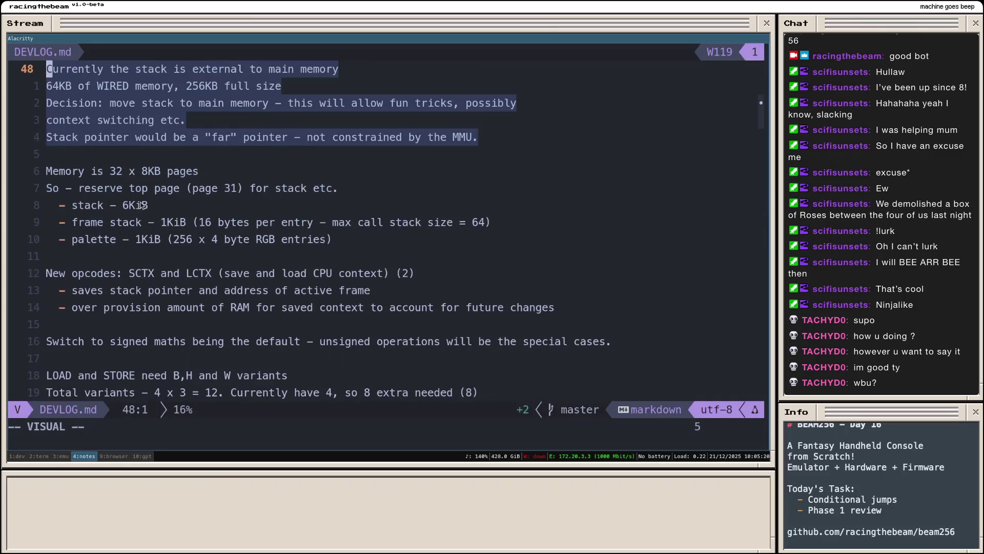
pyautogui.scroll(-1, 142, 205)
pyautogui.scroll(-1, 143, 212)
pyautogui.moveTo(559, 209); pyautogui.dragTo(135, 178)
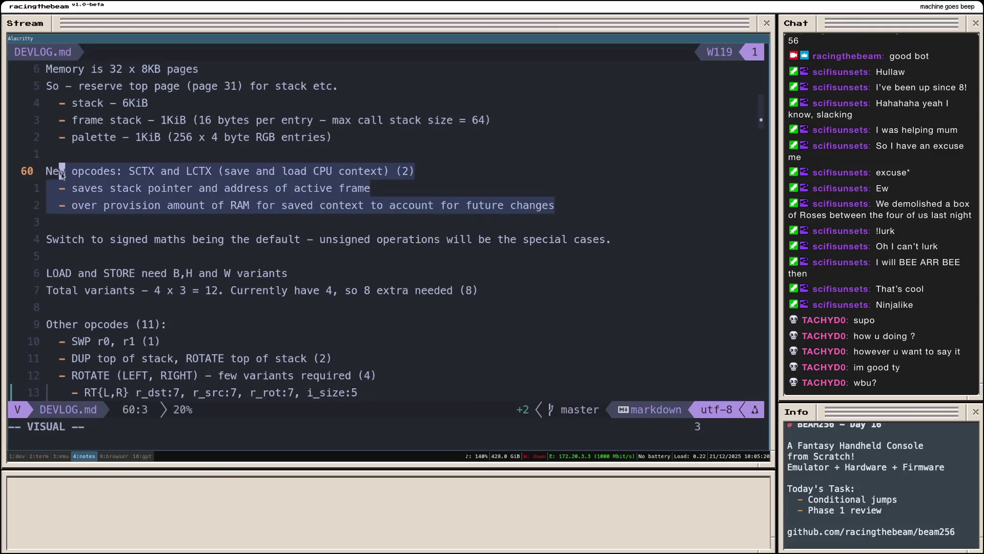
# Step: Highlight the SCTX/LCTX opcode notes, the signed maths default line and the LOAD/STORE variants
pyautogui.click(131, 176)
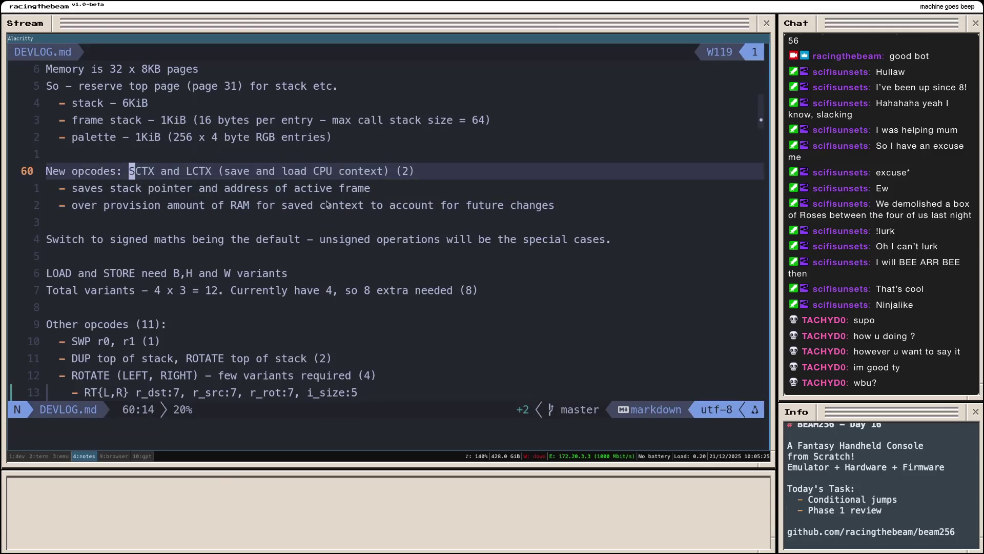
pyautogui.moveTo(542, 213)
pyautogui.mouseDown()
pyautogui.moveTo(346, 192)
pyautogui.moveTo(74, 183)
pyautogui.moveTo(116, 173)
pyautogui.mouseUp()
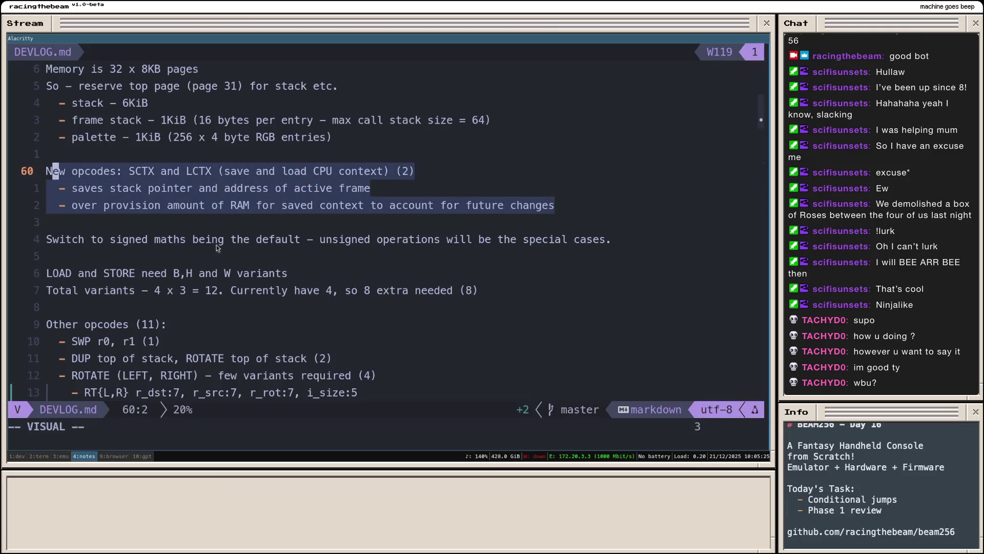
pyautogui.moveTo(187, 243); pyautogui.dragTo(149, 239)
pyautogui.moveTo(49, 241)
pyautogui.mouseDown()
pyautogui.moveTo(581, 250)
pyautogui.moveTo(611, 241)
pyautogui.mouseUp()
pyautogui.scroll(-1, 191, 250)
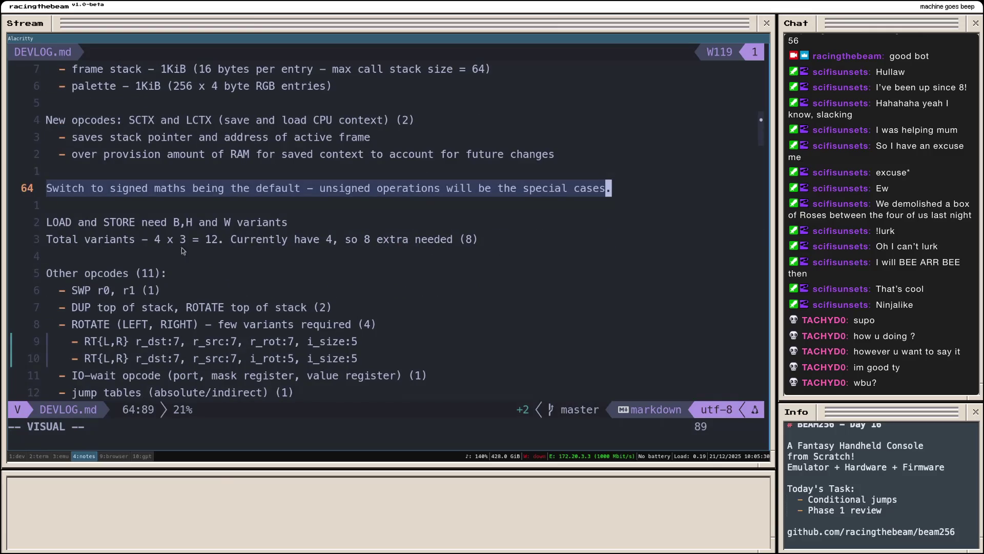
pyautogui.moveTo(496, 241); pyautogui.dragTo(50, 223)
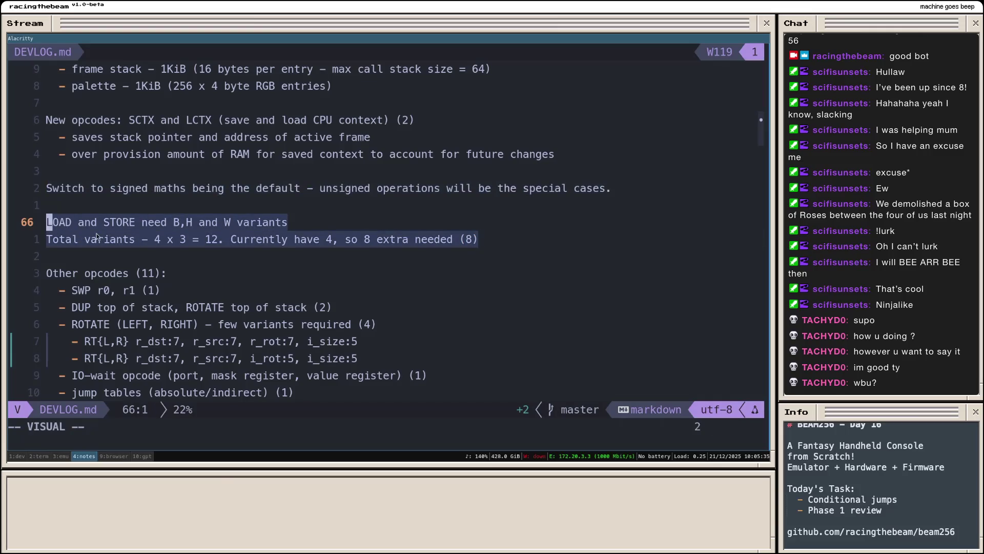
pyautogui.scroll(-2, 94, 239)
pyautogui.moveTo(49, 171)
pyautogui.mouseDown()
pyautogui.moveTo(95, 195)
pyautogui.moveTo(600, 308)
pyautogui.mouseUp()
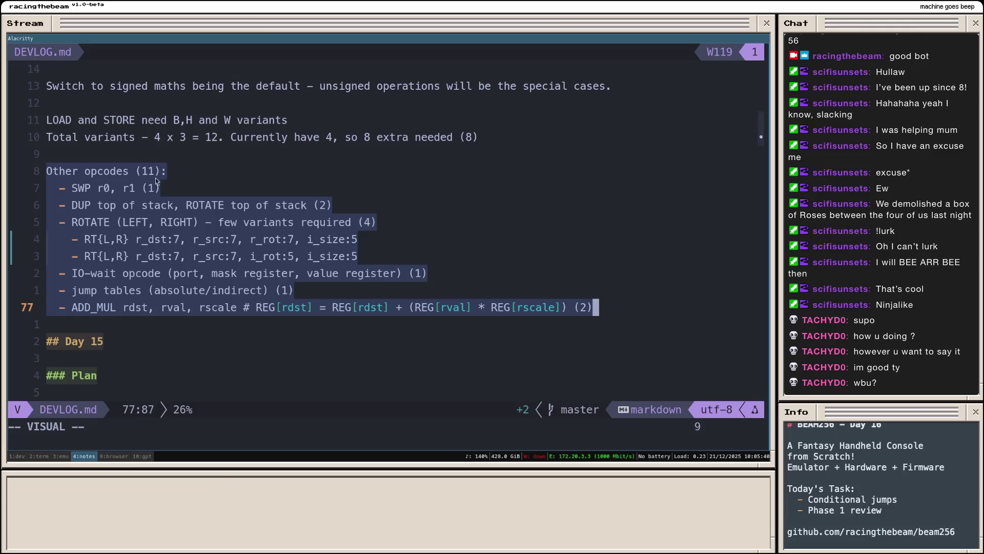
# Step: Highlight the SWP, DUP/ROTATE, IO-wait, jump tables and ADD_MUL opcode entries in turn
pyautogui.click(220, 192)
pyautogui.moveTo(153, 188)
pyautogui.mouseDown()
pyautogui.moveTo(76, 188)
pyautogui.moveTo(343, 212)
pyautogui.mouseUp()
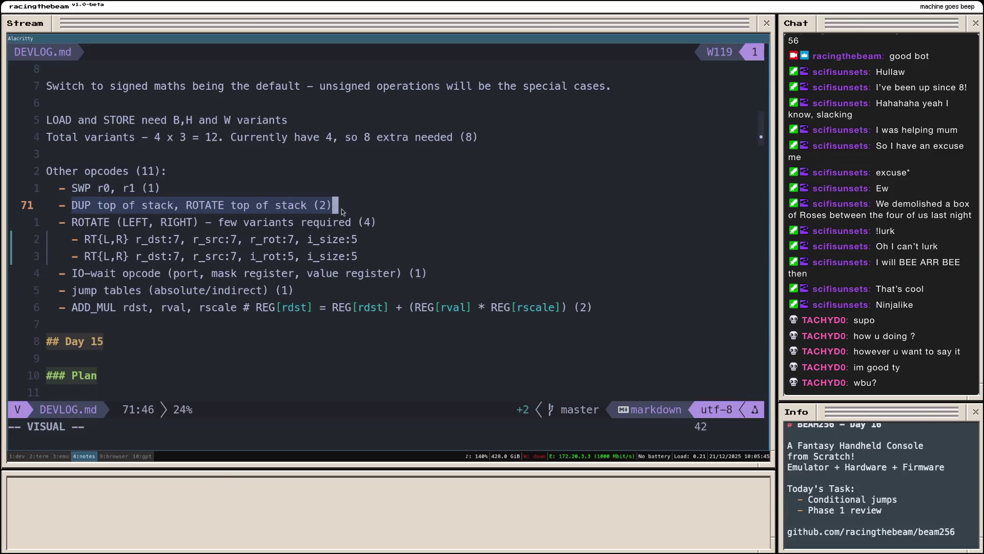
pyautogui.moveTo(73, 225)
pyautogui.mouseDown()
pyautogui.moveTo(351, 228)
pyautogui.moveTo(376, 230)
pyautogui.moveTo(393, 261)
pyautogui.mouseUp()
pyautogui.click(368, 260)
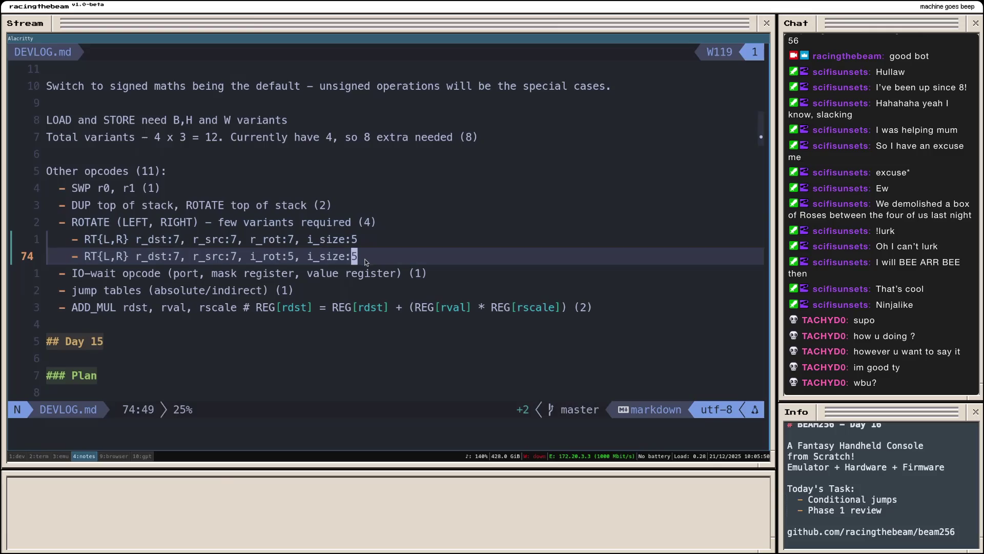
pyautogui.moveTo(77, 275); pyautogui.dragTo(430, 282)
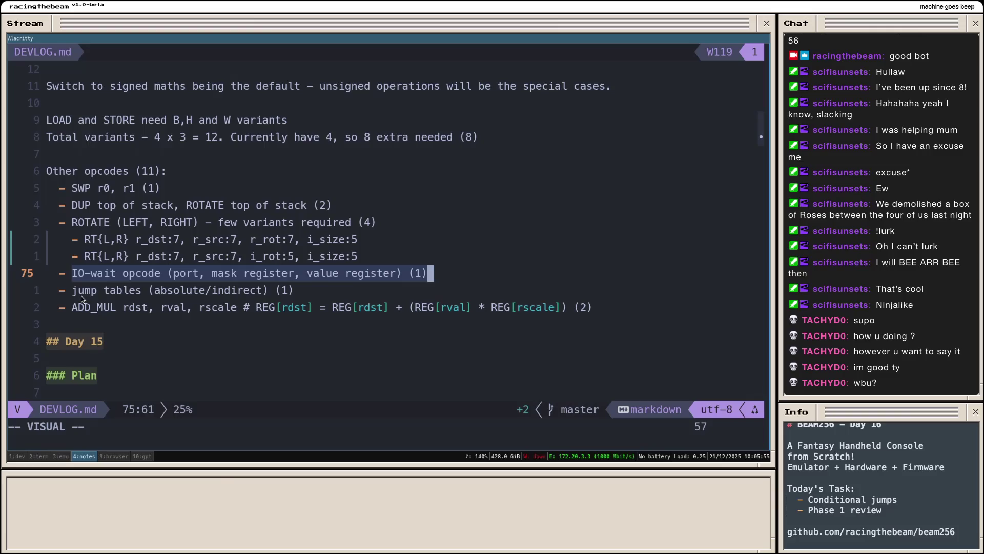
pyautogui.moveTo(76, 292); pyautogui.dragTo(315, 295)
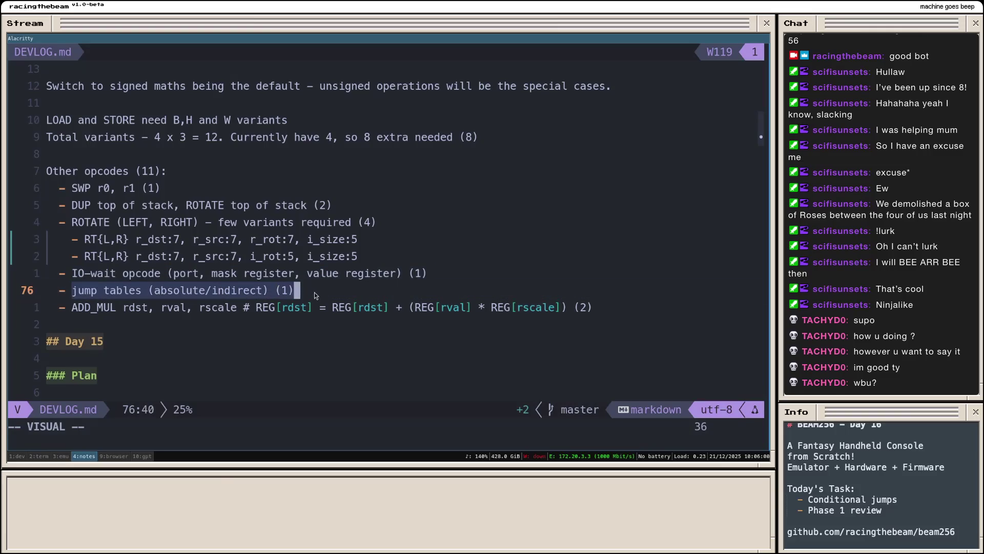
pyautogui.moveTo(74, 308)
pyautogui.mouseDown()
pyautogui.moveTo(329, 307)
pyautogui.moveTo(442, 293)
pyautogui.moveTo(628, 308)
pyautogui.mouseUp()
pyautogui.click(452, 293)
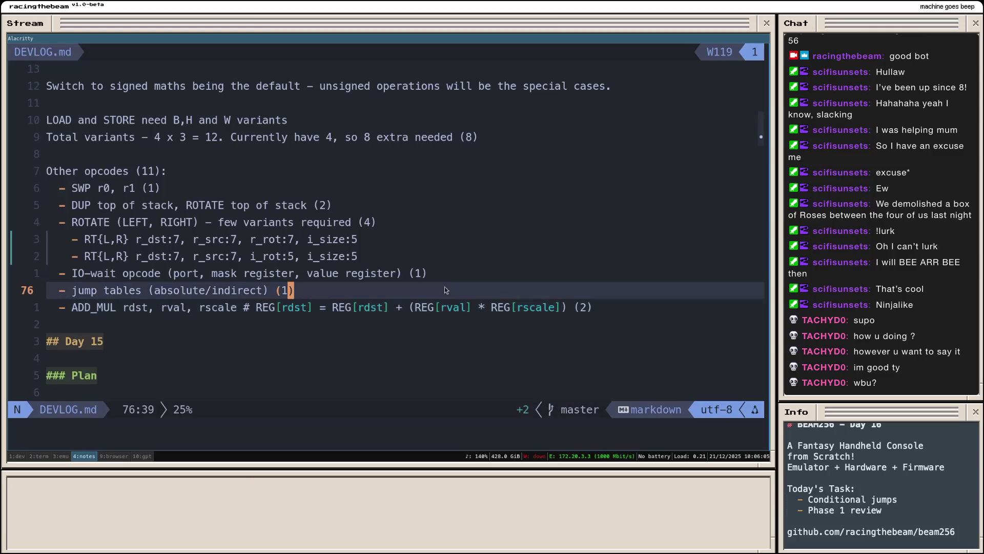
# Step: Highlight the whole Other opcodes list, then switch back to the datasheet in the browser
pyautogui.click(48, 171)
pyautogui.moveTo(48, 171)
pyautogui.mouseDown()
pyautogui.moveTo(292, 290)
pyautogui.moveTo(591, 307)
pyautogui.mouseUp()
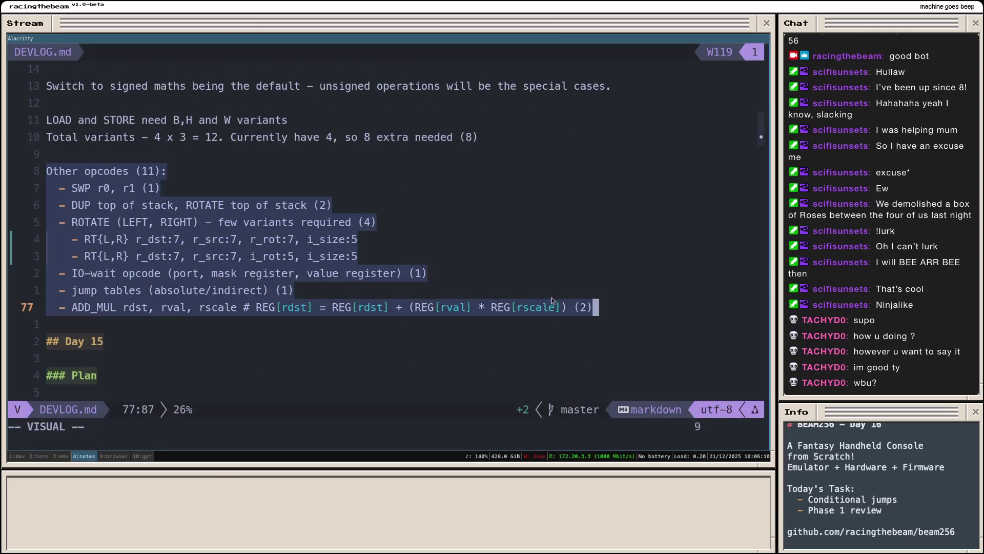
pyautogui.scroll(2, 221, 259)
pyautogui.scroll(1, 222, 259)
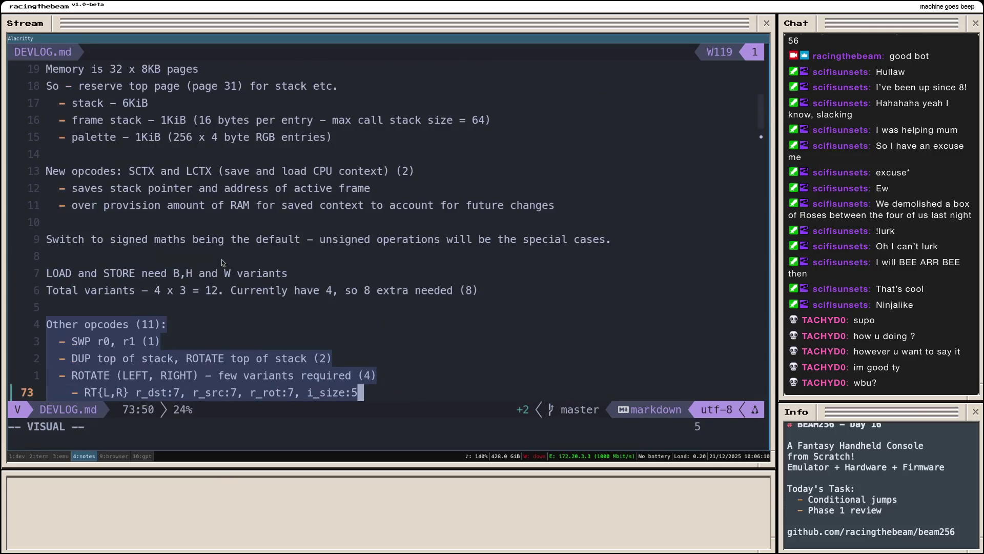
pyautogui.scroll(-1, 221, 259)
pyautogui.scroll(3, 222, 260)
pyautogui.scroll(1, 222, 259)
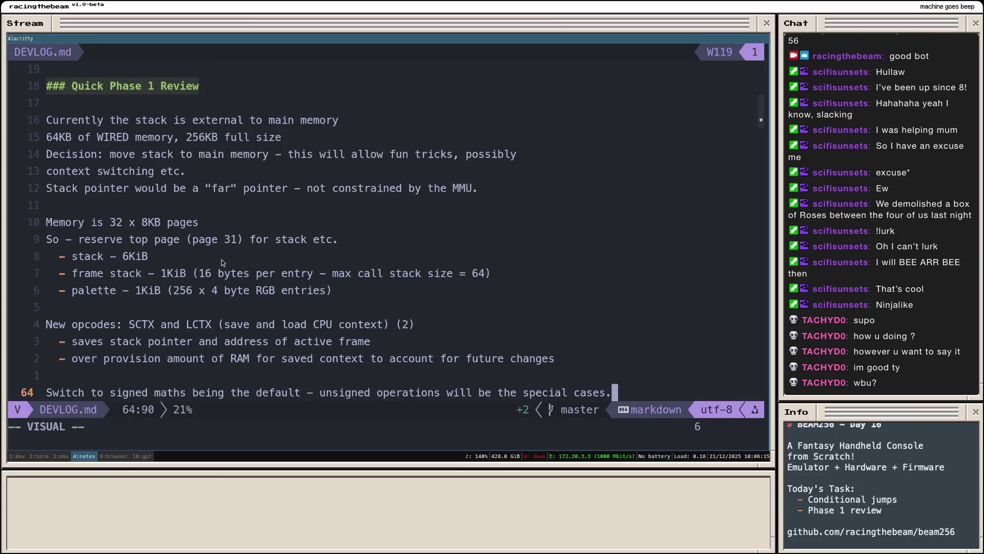
pyautogui.press('super+9')
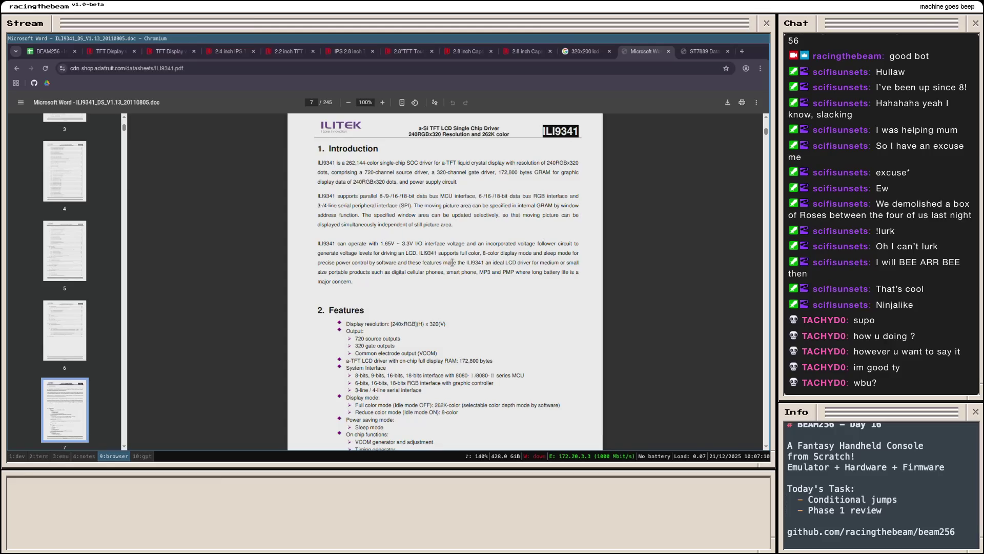
pyautogui.scroll(1, 451, 262)
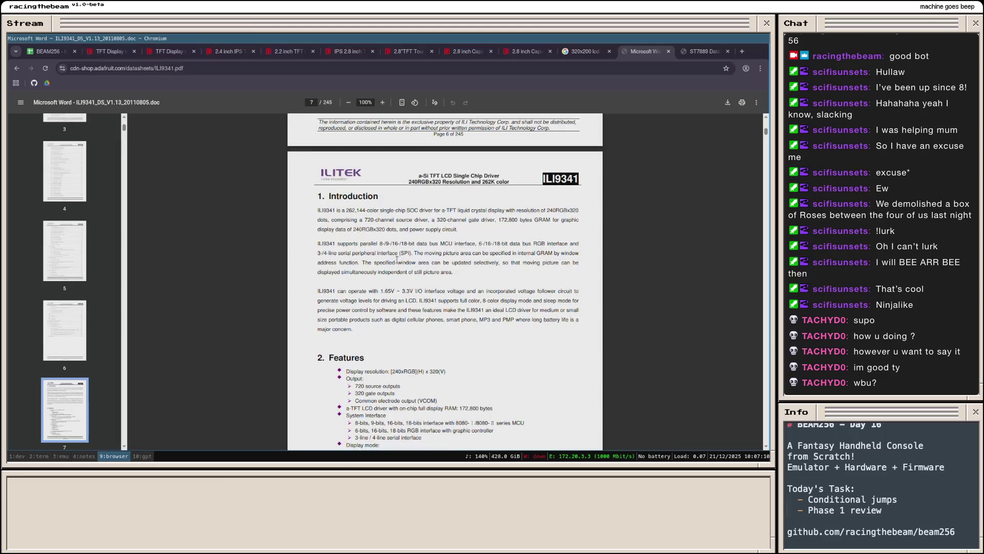
pyautogui.scroll(5, 431, 257)
pyautogui.scroll(5, 431, 257)
pyautogui.scroll(5, 431, 257)
pyautogui.scroll(5, 398, 94)
pyautogui.scroll(5, 422, 162)
pyautogui.scroll(5, 422, 162)
pyautogui.scroll(5, 421, 123)
pyautogui.scroll(5, 422, 123)
pyautogui.scroll(2, 427, 220)
# Step: Highlight '262K' in the ILI9341 datasheet title on the cover page, then deselect it
pyautogui.moveTo(506, 253); pyautogui.dragTo(538, 253)
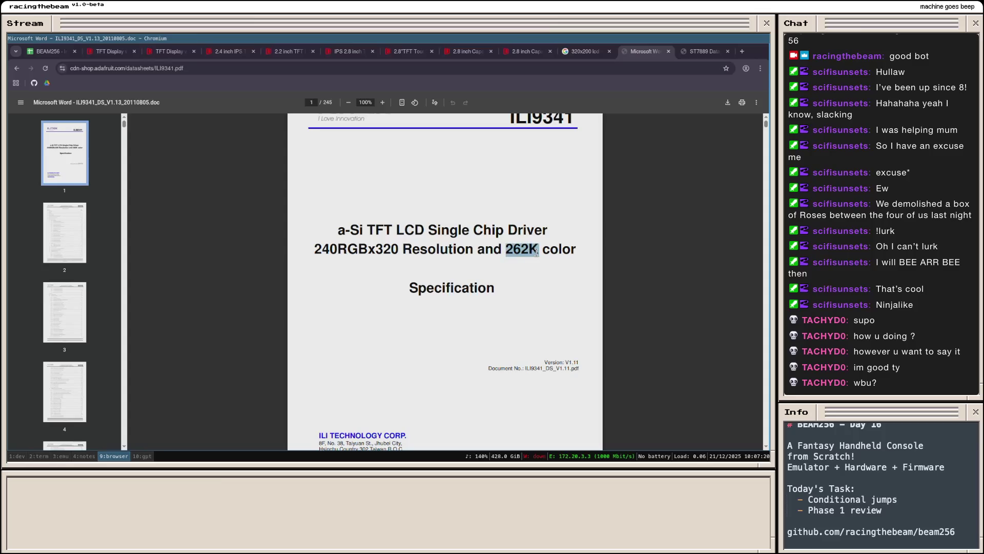
pyautogui.click(536, 253)
pyautogui.scroll(-10, 546, 321)
pyautogui.scroll(-4, 539, 290)
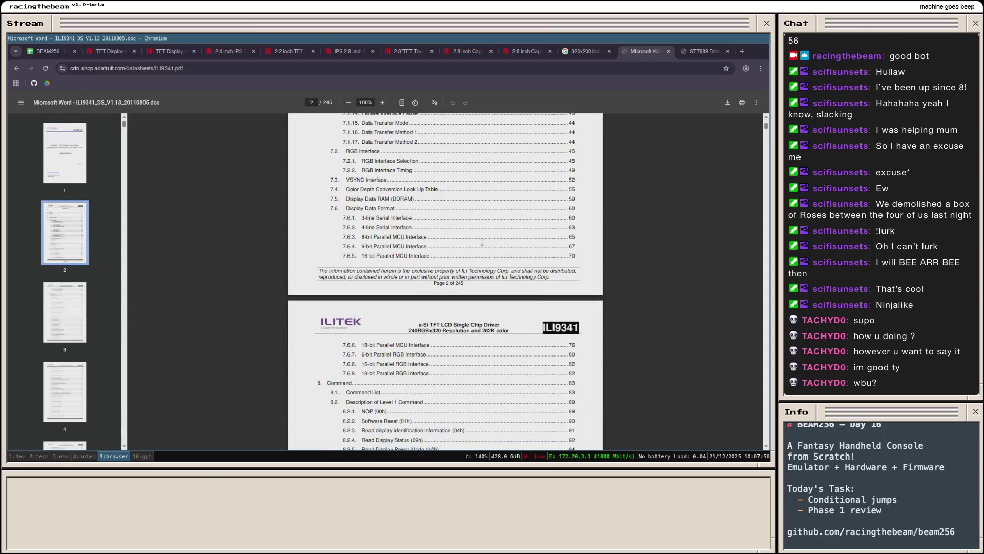
pyautogui.scroll(2, 514, 242)
pyautogui.scroll(1, 514, 240)
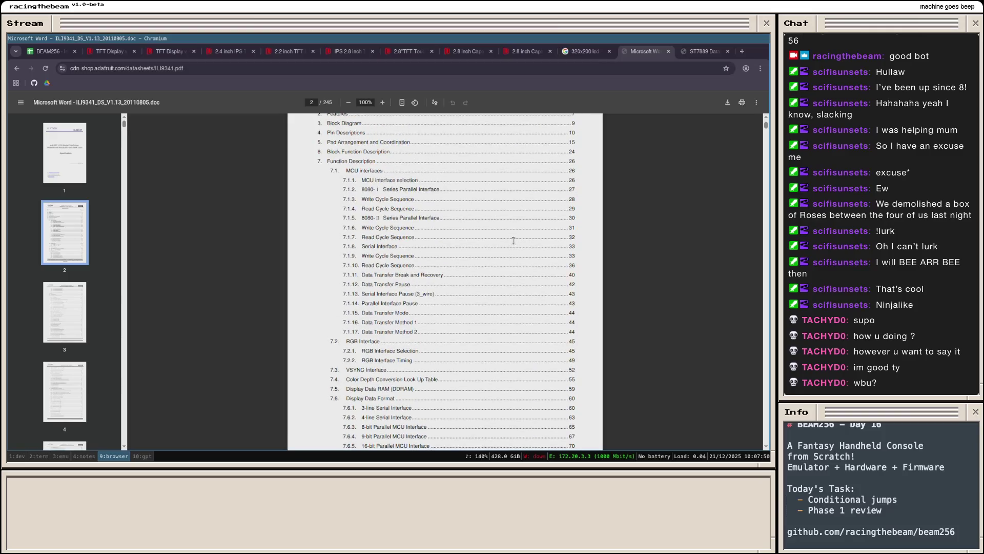
pyautogui.scroll(-1, 514, 241)
pyautogui.scroll(-1, 490, 243)
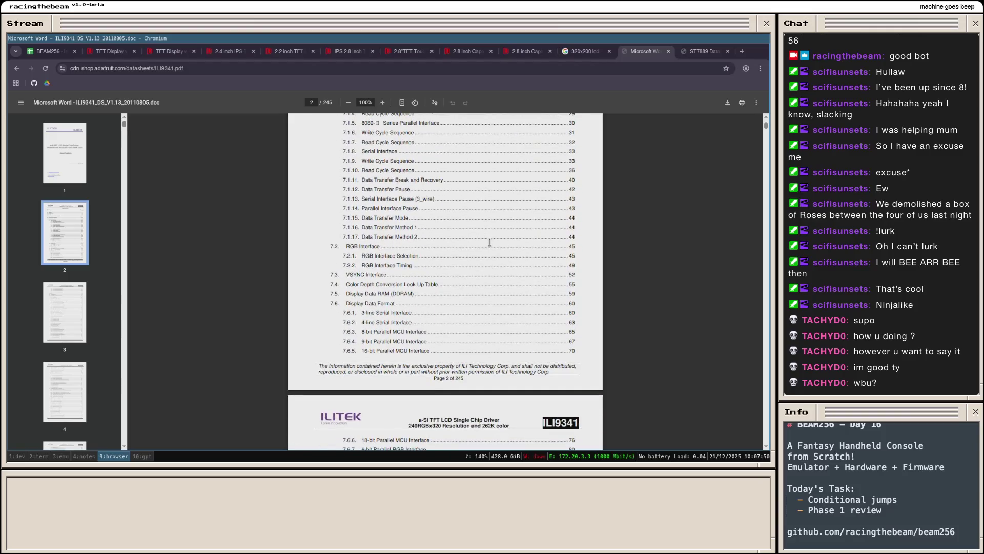
pyautogui.scroll(-3, 490, 244)
pyautogui.scroll(-1, 540, 229)
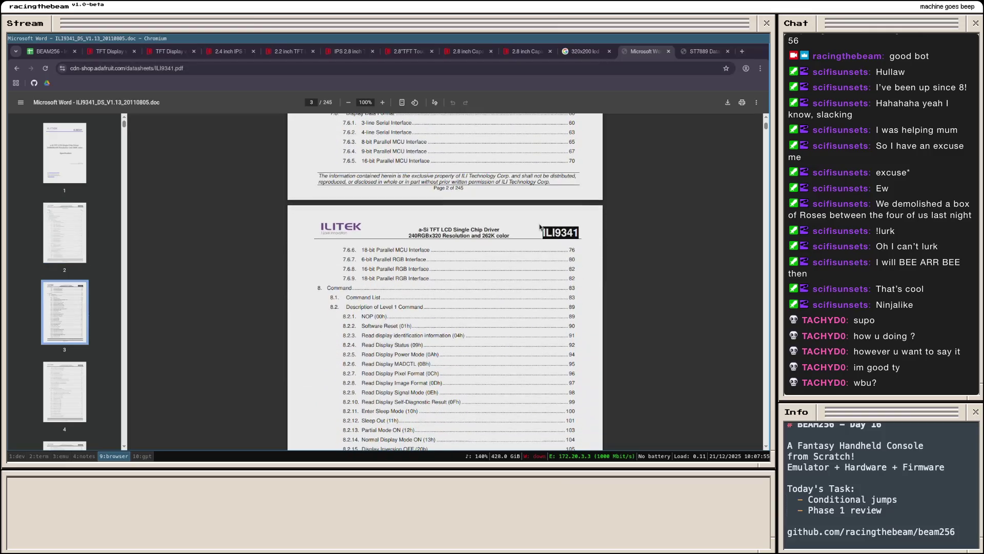
pyautogui.scroll(-1, 543, 221)
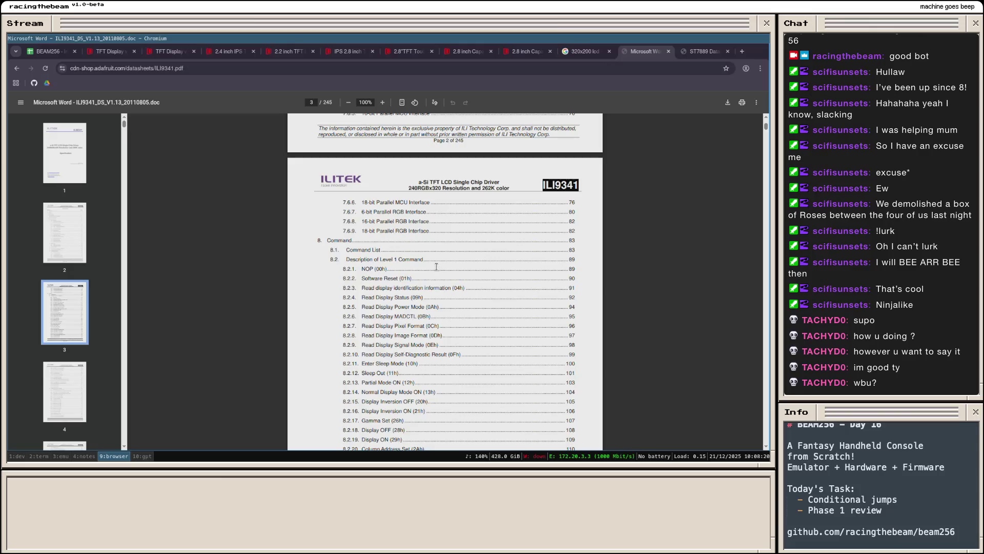
pyautogui.scroll(-5, 425, 262)
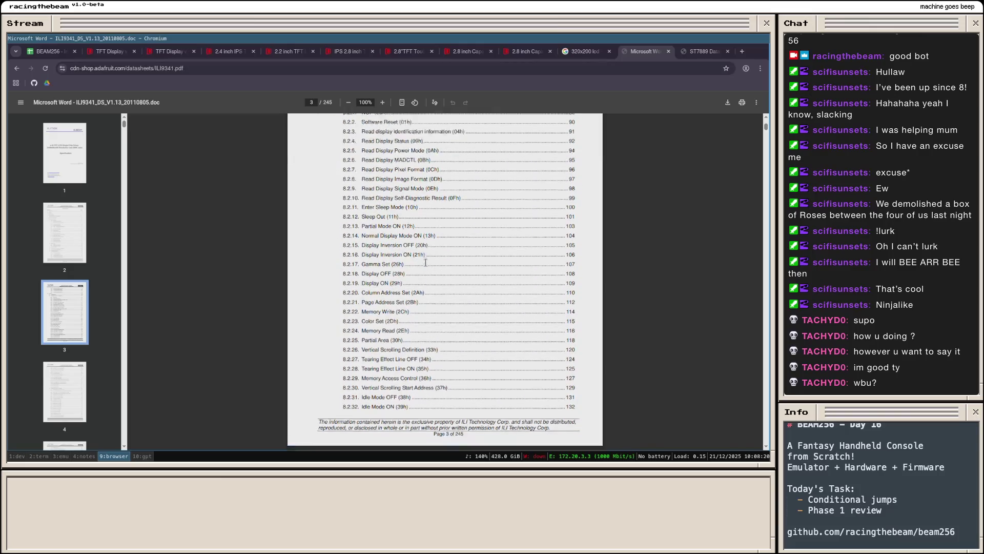
pyautogui.scroll(-2, 426, 262)
pyautogui.scroll(-3, 428, 260)
pyautogui.scroll(-3, 429, 261)
pyautogui.scroll(-3, 431, 260)
pyautogui.scroll(-3, 433, 258)
pyautogui.scroll(-2, 437, 257)
pyautogui.scroll(-1, 436, 258)
pyautogui.scroll(-3, 437, 217)
pyautogui.scroll(-3, 437, 216)
pyautogui.scroll(-3, 437, 216)
pyautogui.moveTo(765, 132)
pyautogui.mouseDown()
pyautogui.moveTo(765, 441)
pyautogui.moveTo(765, 416)
pyautogui.mouseUp()
pyautogui.scroll(-10, 602, 345)
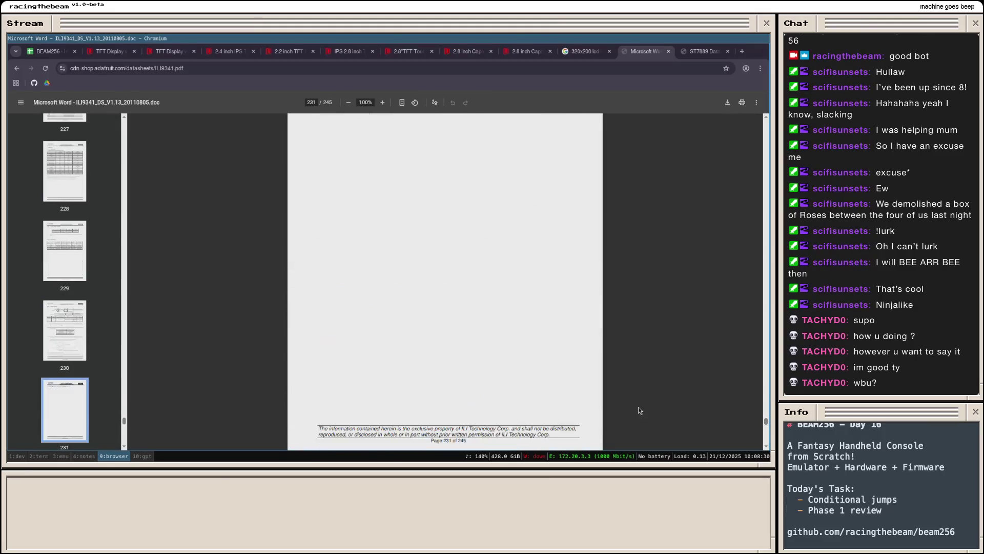
pyautogui.scroll(-5, 603, 345)
pyautogui.scroll(-5, 602, 345)
pyautogui.scroll(-3, 601, 345)
pyautogui.scroll(-3, 602, 342)
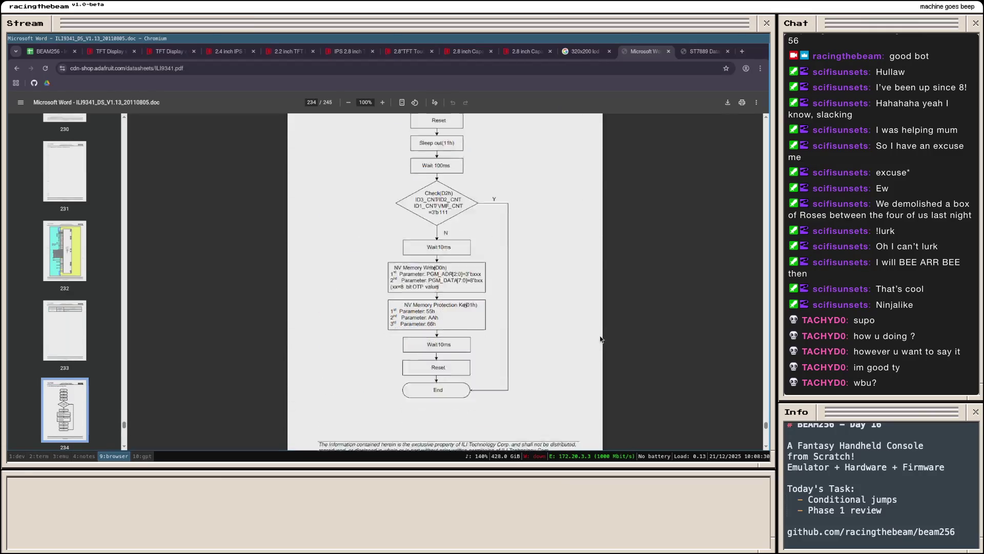
pyautogui.scroll(-3, 601, 338)
pyautogui.scroll(-2, 599, 335)
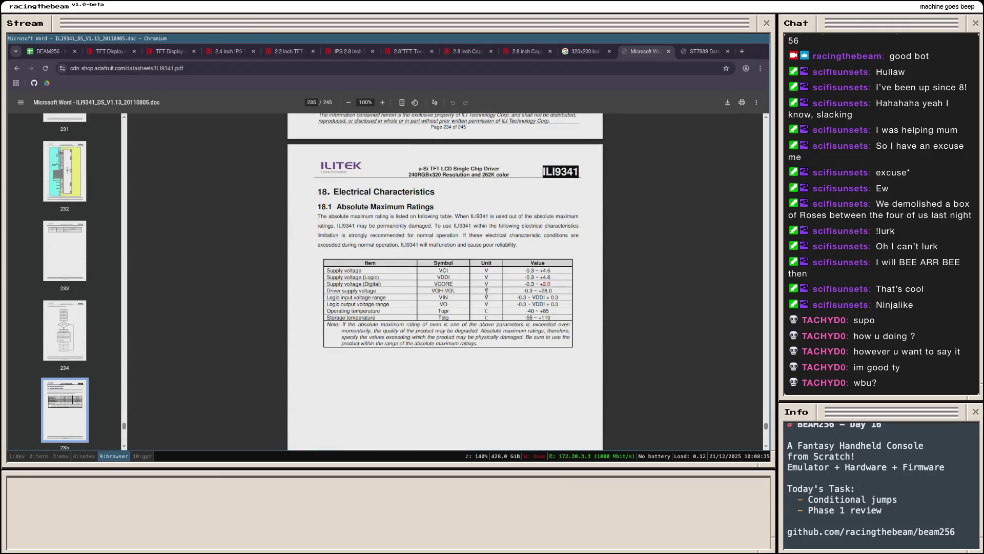
pyautogui.scroll(-3, 518, 319)
pyautogui.scroll(-6, 518, 320)
pyautogui.scroll(-2, 493, 296)
pyautogui.scroll(-2, 470, 273)
pyautogui.scroll(-3, 441, 246)
pyautogui.scroll(-3, 441, 246)
pyautogui.scroll(-2, 442, 247)
pyautogui.scroll(-1, 444, 246)
pyautogui.scroll(-2, 445, 247)
pyautogui.scroll(-2, 445, 247)
pyautogui.scroll(-3, 446, 249)
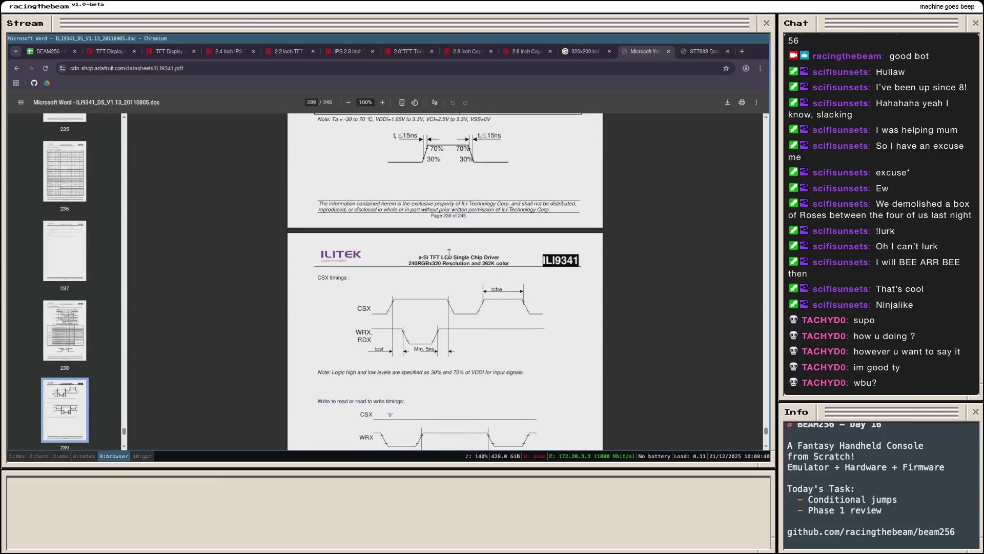
pyautogui.scroll(6, 449, 252)
pyautogui.scroll(-2, 450, 252)
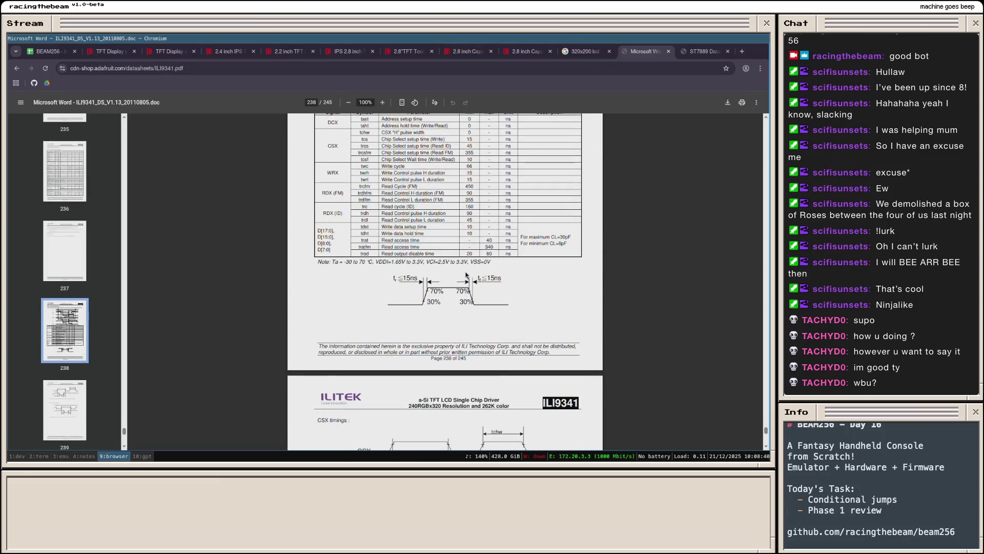
pyautogui.scroll(-1, 448, 277)
pyautogui.scroll(-2, 447, 298)
pyautogui.scroll(-1, 481, 344)
pyautogui.scroll(-7, 431, 292)
pyautogui.scroll(-1, 408, 234)
pyautogui.scroll(-2, 432, 234)
pyautogui.scroll(-3, 456, 235)
pyautogui.scroll(-1, 474, 263)
pyautogui.scroll(-1, 473, 262)
pyautogui.scroll(-4, 473, 262)
pyautogui.scroll(-4, 473, 262)
pyautogui.scroll(-2, 473, 262)
pyautogui.scroll(-8, 458, 258)
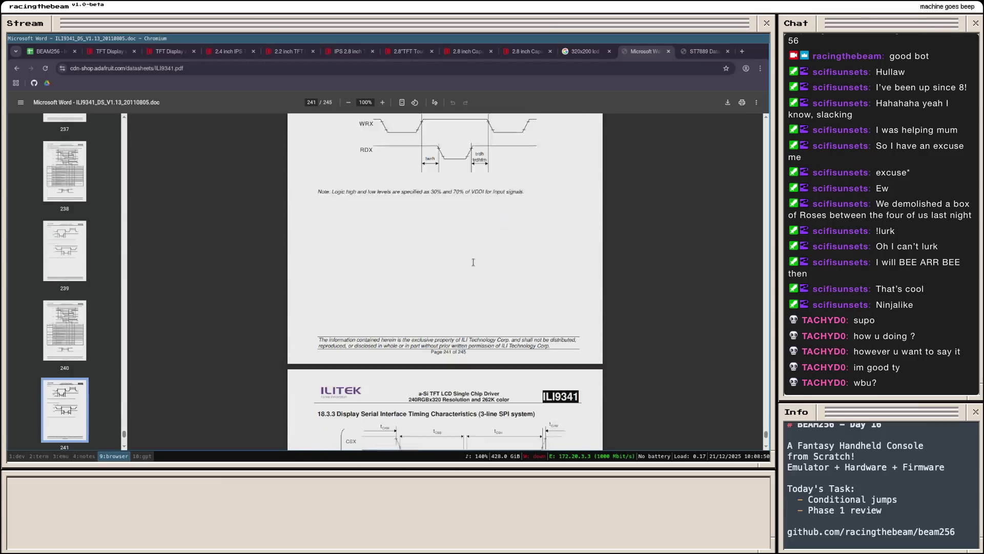
pyautogui.scroll(-5, 438, 252)
pyautogui.scroll(-7, 407, 243)
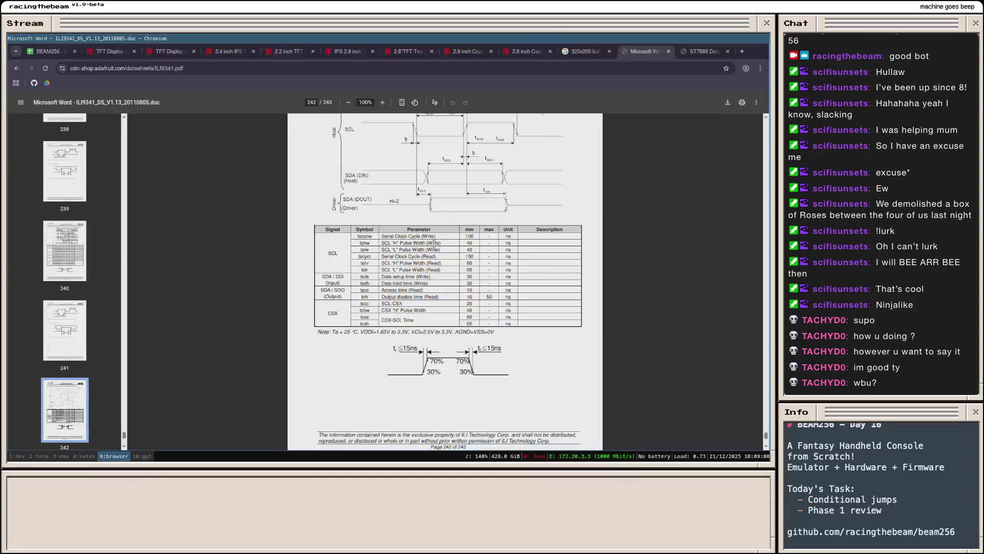
pyautogui.scroll(3, 431, 254)
pyautogui.scroll(-2, 399, 273)
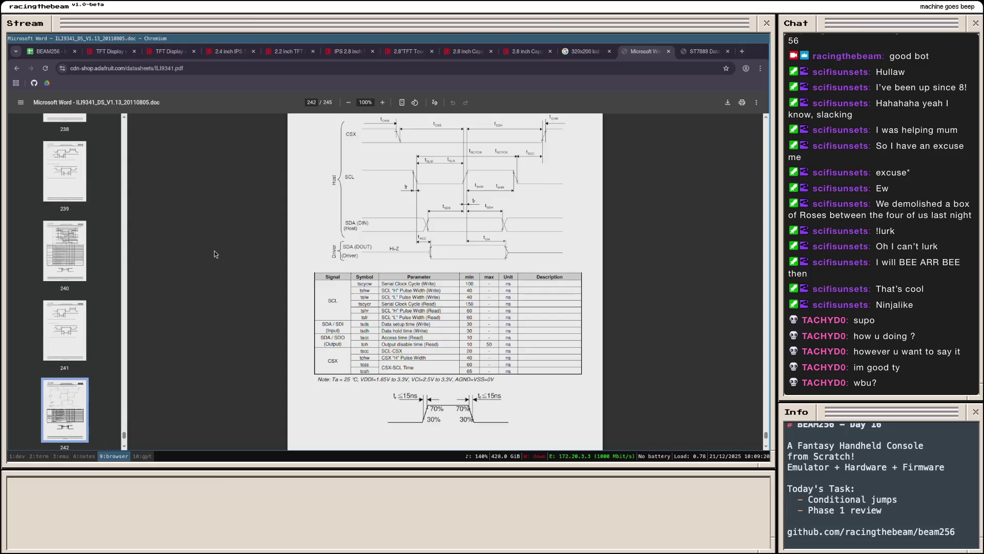
pyautogui.press('super+Return')
pyautogui.write('node')
pyautogui.press('Return')
pyautogui.write('1/1000000000')
pyautogui.press('Return')
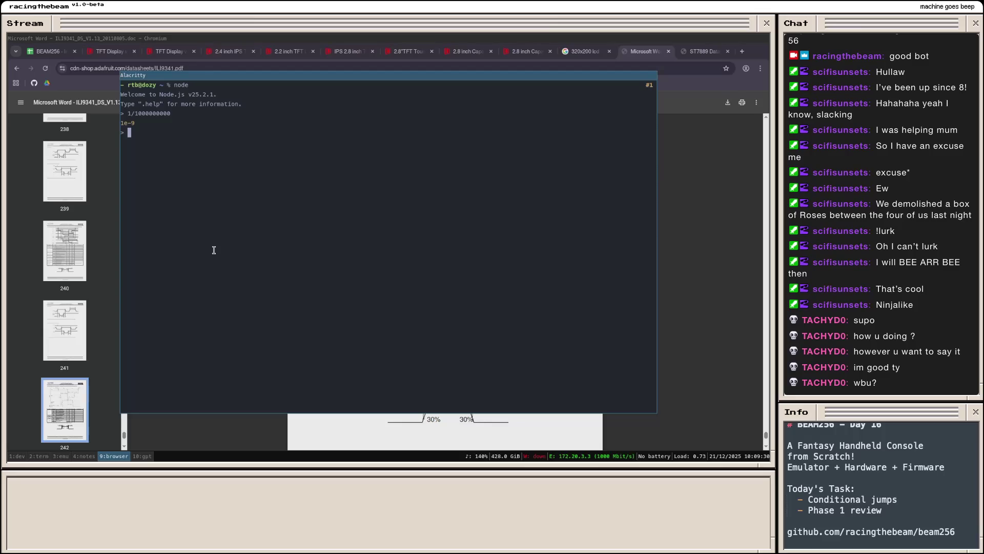
pyautogui.write('100')
pyautogui.write('/1000000000')
pyautogui.press('Return')
pyautogui.write('1/')
pyautogui.write('_')
pyautogui.press('Return')
# Step: Rework the recalled expression into _/1000000 to show the 100 ns period as 10 MHz
pyautogui.press('Up')
pyautogui.press('Left')
pyautogui.press('Left')
pyautogui.press('Left')
pyautogui.press('Right')
pyautogui.press('Delete')
pyautogui.press('Delete')
pyautogui.write('00')
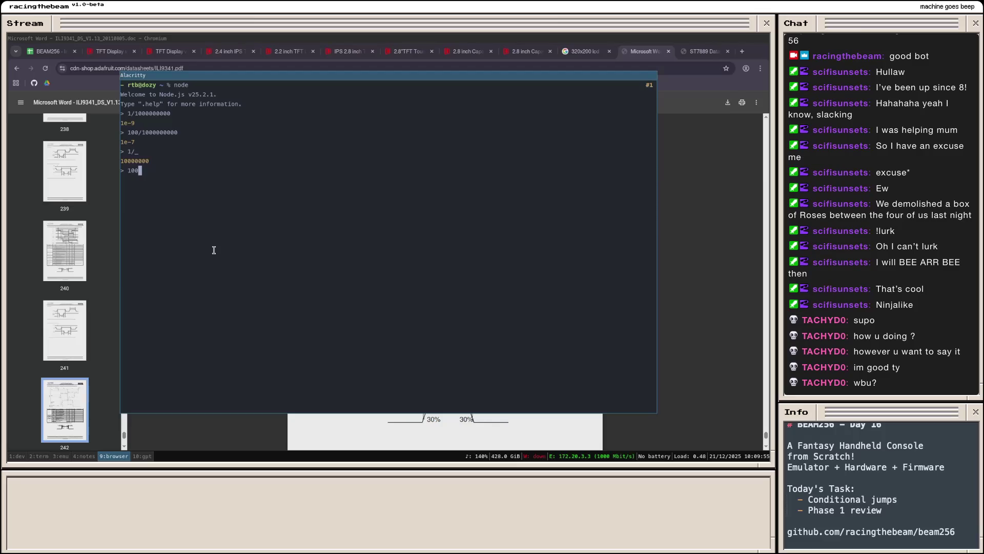
pyautogui.press('BackSpace')
pyautogui.press('BackSpace')
pyautogui.press('BackSpace')
pyautogui.write('(')
pyautogui.press('BackSpace')
pyautogui.write('_/1000000')
pyautogui.press('BackSpace')
pyautogui.press('BackSpace')
pyautogui.press('BackSpace')
pyautogui.press('BackSpace')
pyautogui.press('BackSpace')
pyautogui.write('00000')
pyautogui.press('Return')
# Step: Leave the Node REPL and close the terminal, returning to page 242's timing table
pyautogui.hotkey('ctrl', 'd')
pyautogui.write('exit')
pyautogui.press('Return')
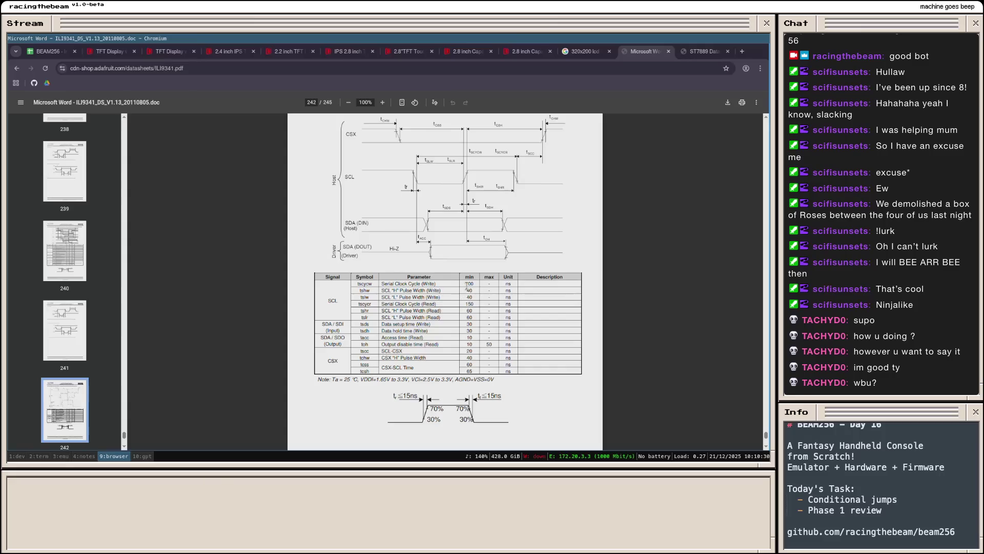
pyautogui.scroll(3, 467, 288)
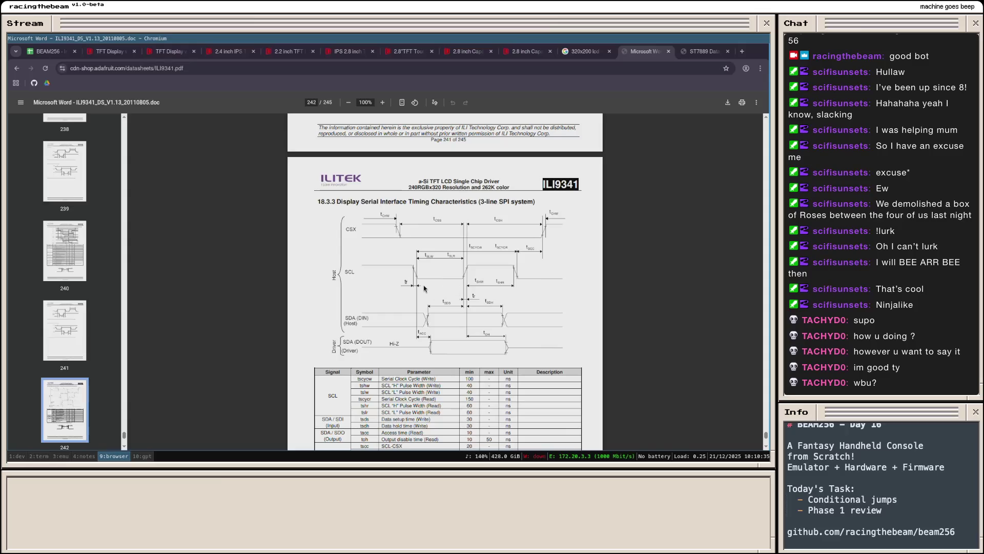
pyautogui.scroll(4, 424, 288)
pyautogui.scroll(5, 424, 288)
pyautogui.scroll(5, 424, 287)
pyautogui.scroll(-12, 423, 285)
pyautogui.scroll(-5, 423, 284)
pyautogui.scroll(-2, 419, 283)
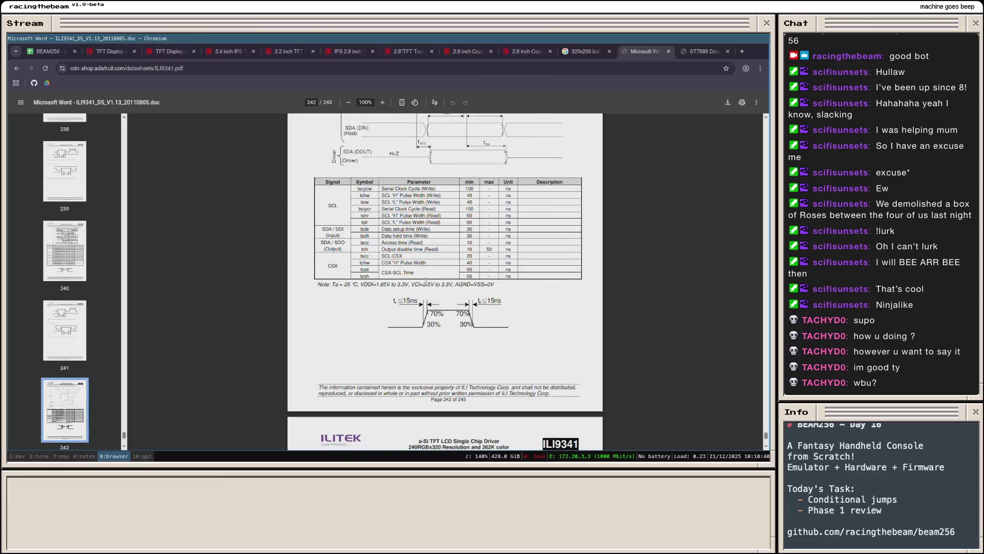
pyautogui.scroll(-3, 425, 282)
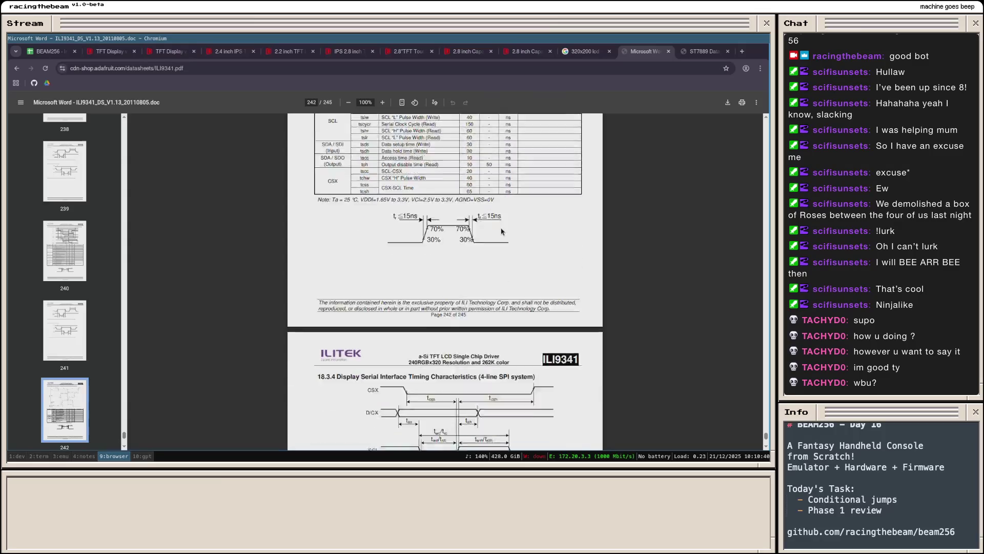
pyautogui.scroll(-3, 428, 262)
pyautogui.scroll(-1, 431, 239)
pyautogui.scroll(-1, 419, 254)
pyautogui.scroll(-1, 407, 267)
pyautogui.scroll(2, 403, 254)
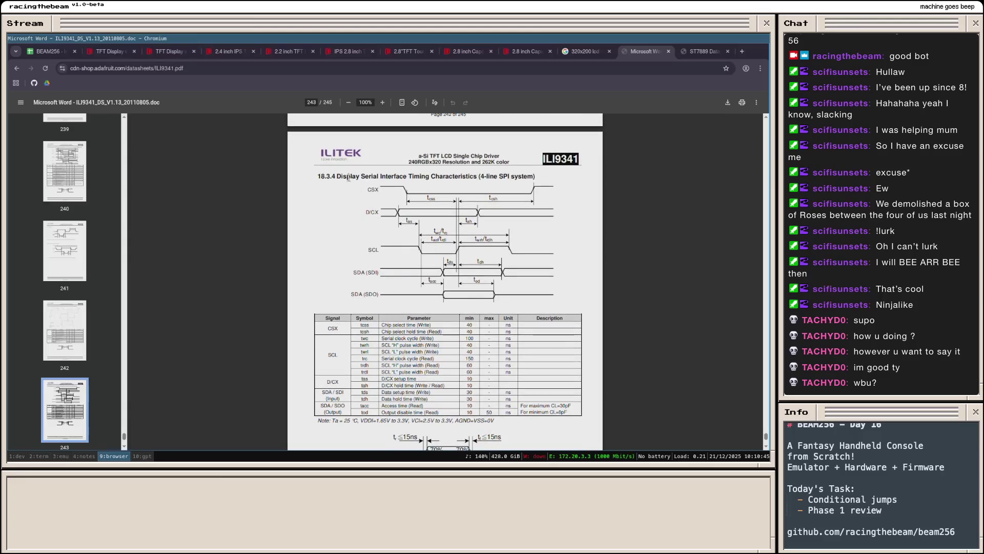
pyautogui.scroll(1, 477, 180)
pyautogui.scroll(-2, 469, 201)
pyautogui.scroll(6, 462, 224)
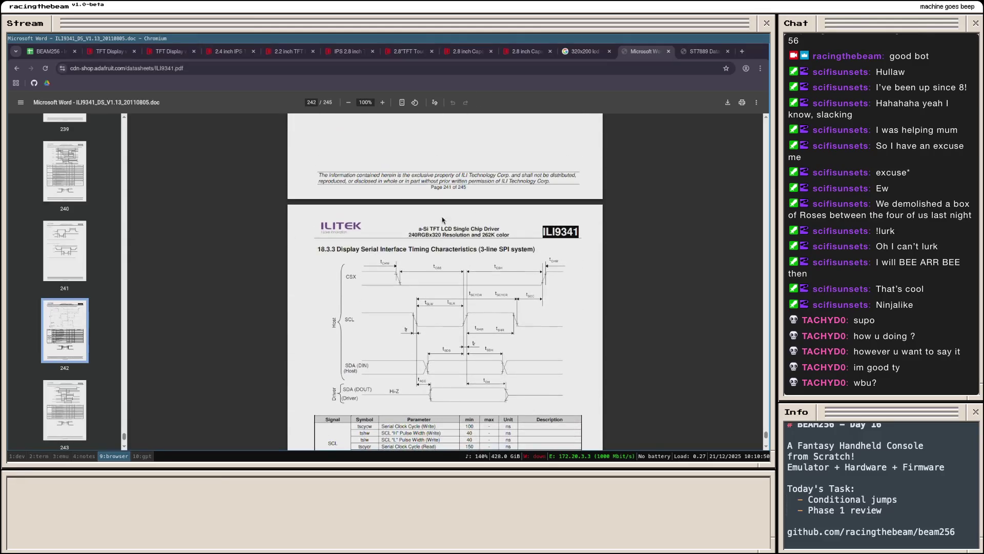
pyautogui.scroll(1, 451, 252)
pyautogui.scroll(-5, 451, 253)
pyautogui.scroll(-1, 438, 239)
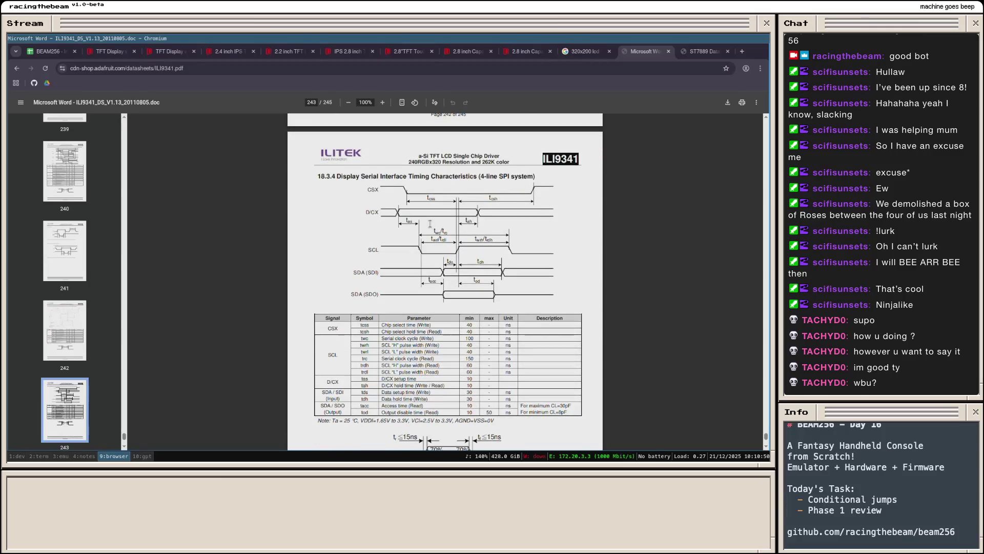
pyautogui.scroll(-1, 429, 227)
pyautogui.scroll(-2, 403, 244)
pyautogui.scroll(1, 392, 243)
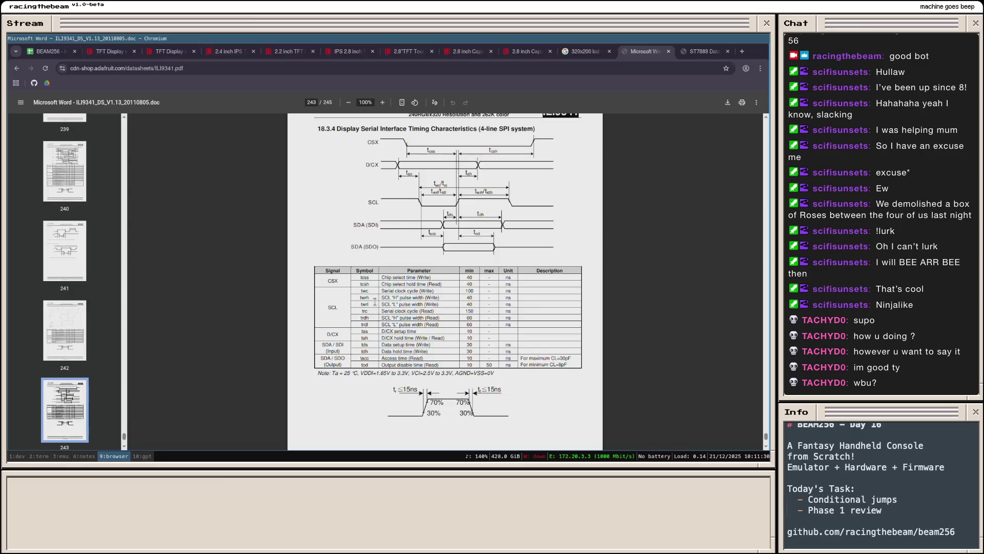
pyautogui.scroll(1, 395, 263)
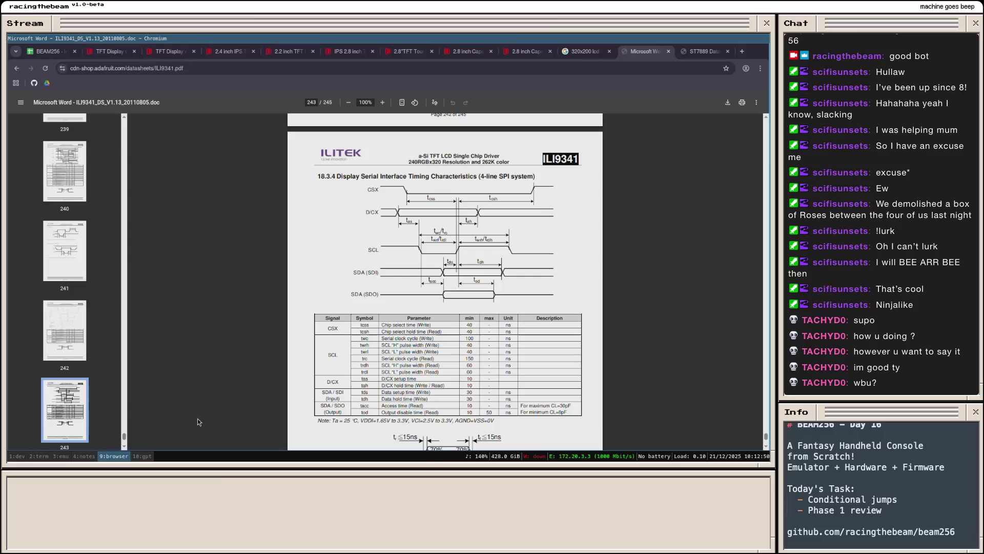
# Step: Start a fresh blank chat in the ChatGPT workspace
pyautogui.press('super+0')
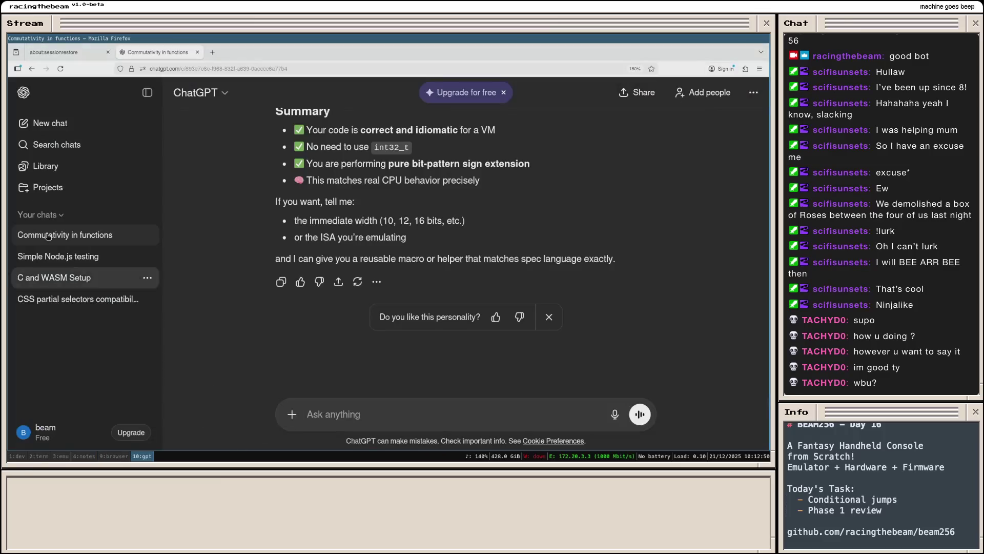
pyautogui.click(50, 123)
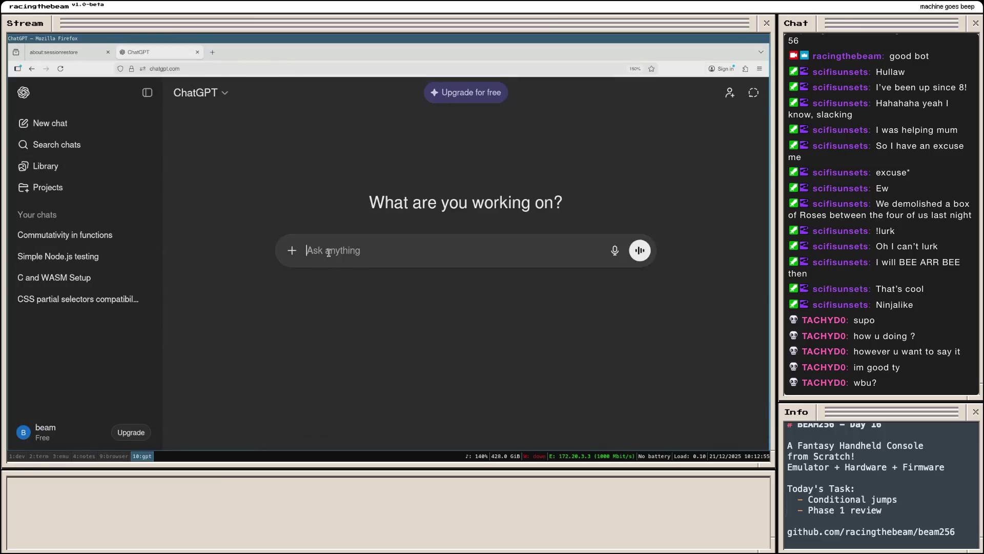
pyautogui.write('if a SPI perip')
pyautogui.write('heral has a write cycle time of 100ns,')
# Step: Ask whether a 100ns minimum write cycle time means the absolute maximum rate is 10MHz
pyautogui.click(406, 250)
pyautogui.write('mini mum')
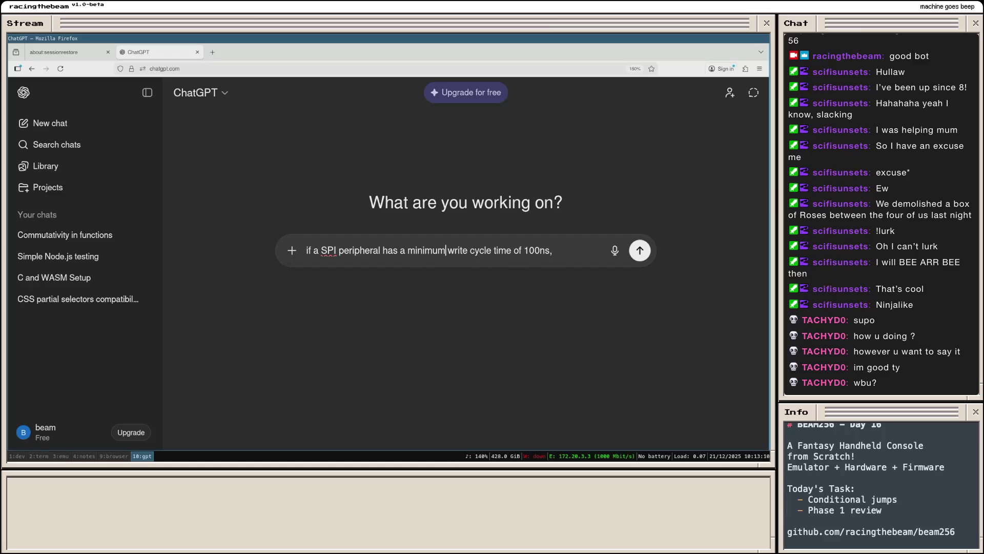
pyautogui.press('End')
pyautogui.write('does this')
pyautogui.write(' mean that d')
pyautogui.press('BackSpace')
pyautogui.write('co')
pyautogui.press('BackSpace')
pyautogui.press('BackSpace')
pyautogui.press('BackSpace')
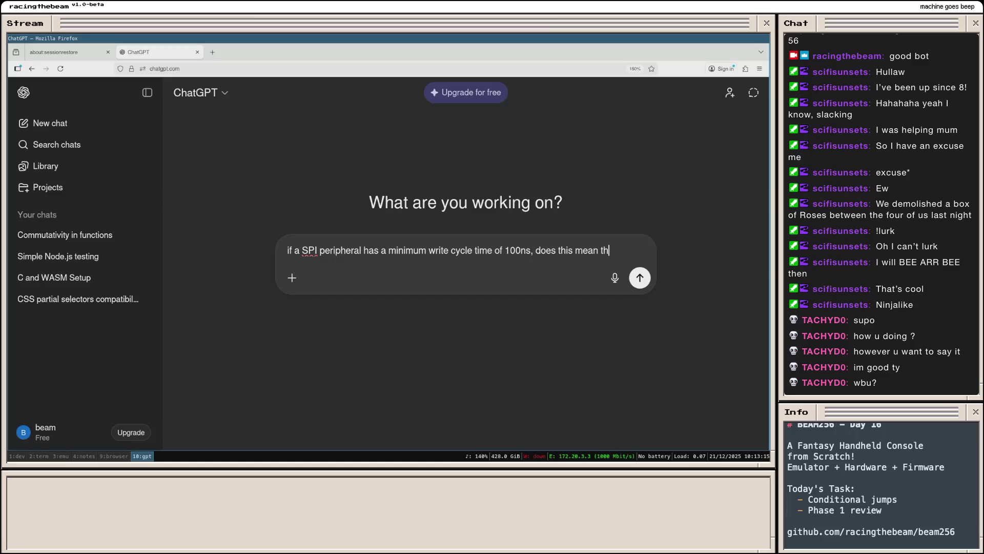
pyautogui.write('at the abdsolute max')
pyautogui.press('BackSpace')
pyautogui.press('BackSpace')
pyautogui.press('BackSpace')
pyautogui.press('BackSpace')
pyautogui.write('solute m')
pyautogui.press('BackSpace')
pyautogui.press('BackSpace')
pyautogui.press('BackSpace')
pyautogui.press('BackSpace')
pyautogui.write('te maximum communication rate is 10MHz?')
pyautogui.press('Return')
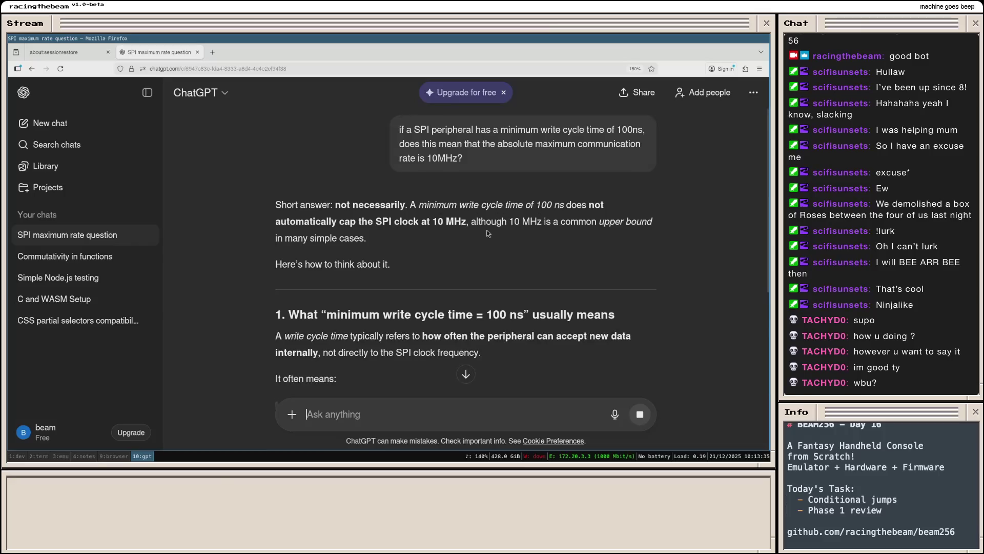
pyautogui.scroll(-2, 492, 238)
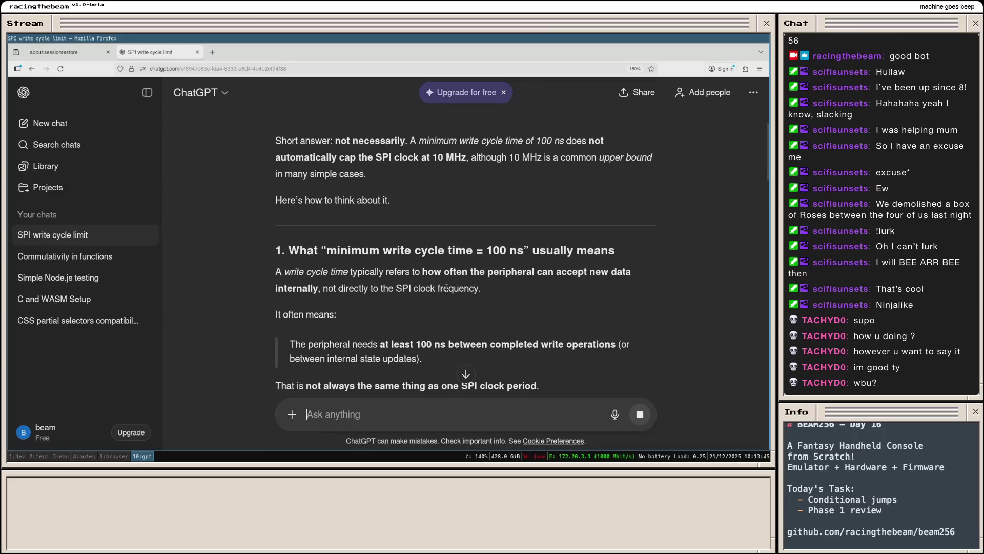
pyautogui.scroll(-1, 415, 287)
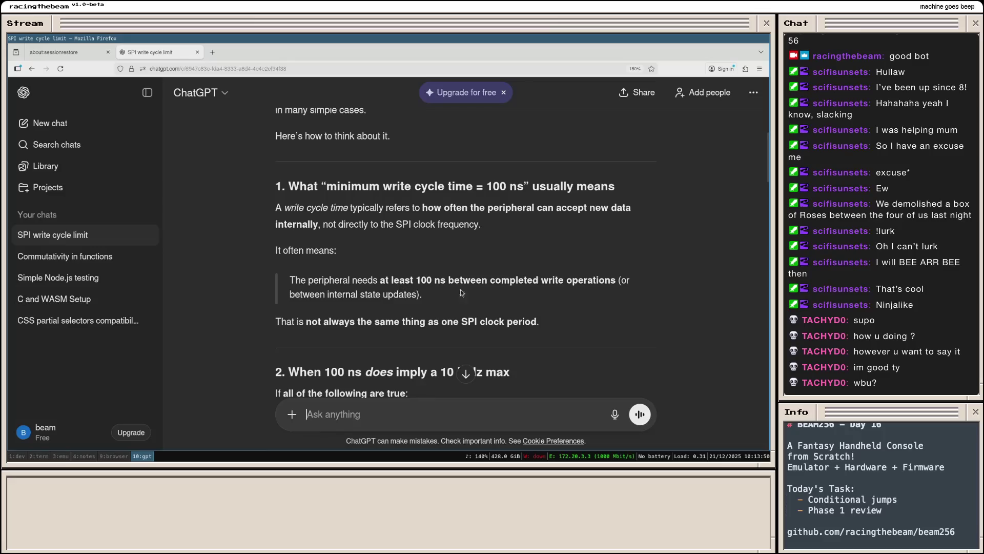
pyautogui.scroll(-2, 468, 284)
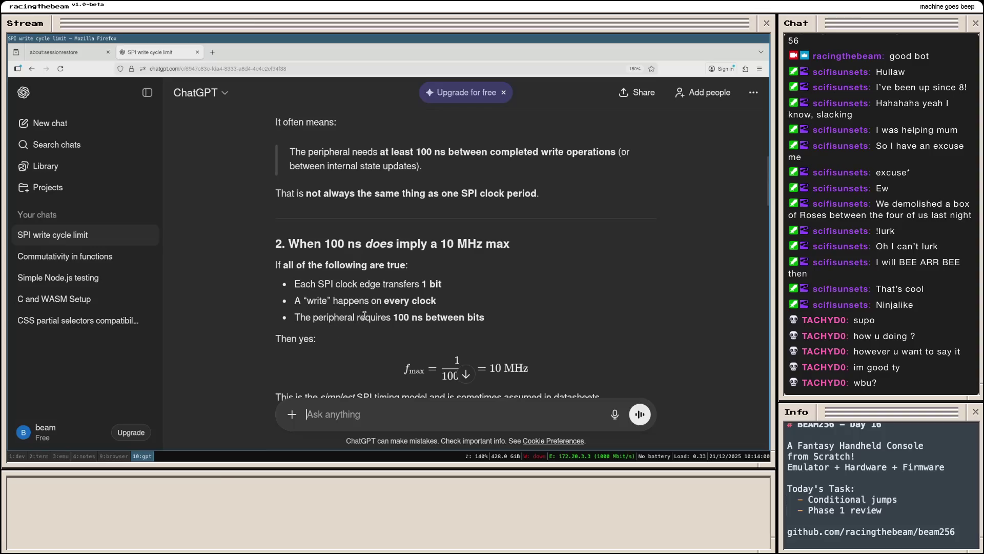
pyautogui.scroll(-1, 403, 248)
# Step: Read the answer, briefly highlighting '100 ns between bits' before continuing
pyautogui.moveTo(393, 254); pyautogui.dragTo(482, 254)
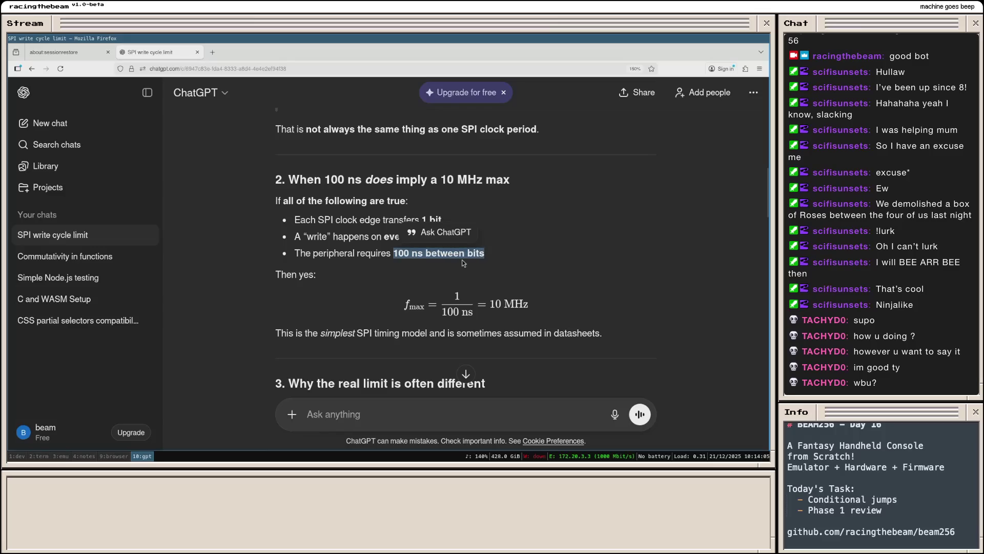
pyautogui.click(502, 257)
pyautogui.scroll(-1, 431, 267)
pyautogui.scroll(-1, 390, 273)
pyautogui.scroll(-1, 390, 272)
pyautogui.scroll(-1, 390, 273)
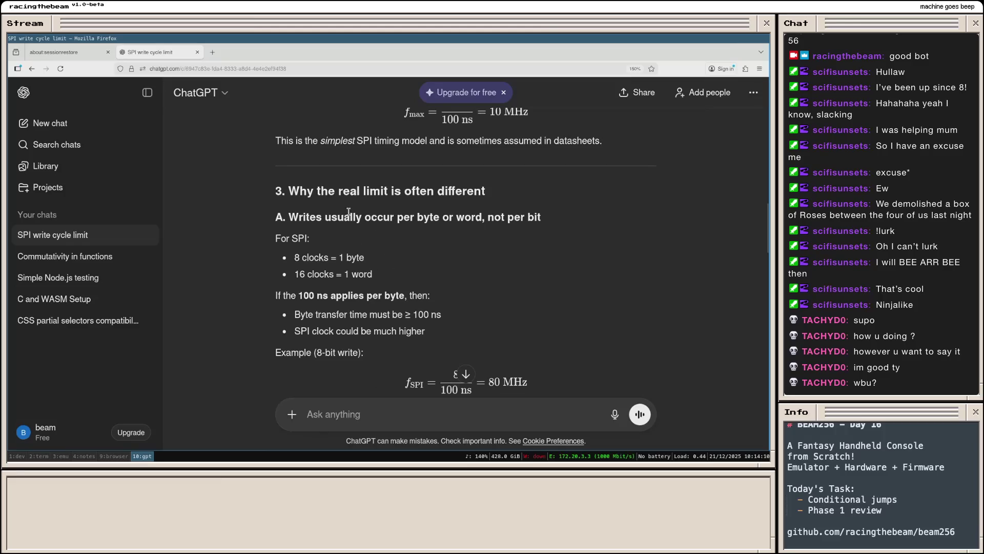
pyautogui.scroll(-3, 420, 272)
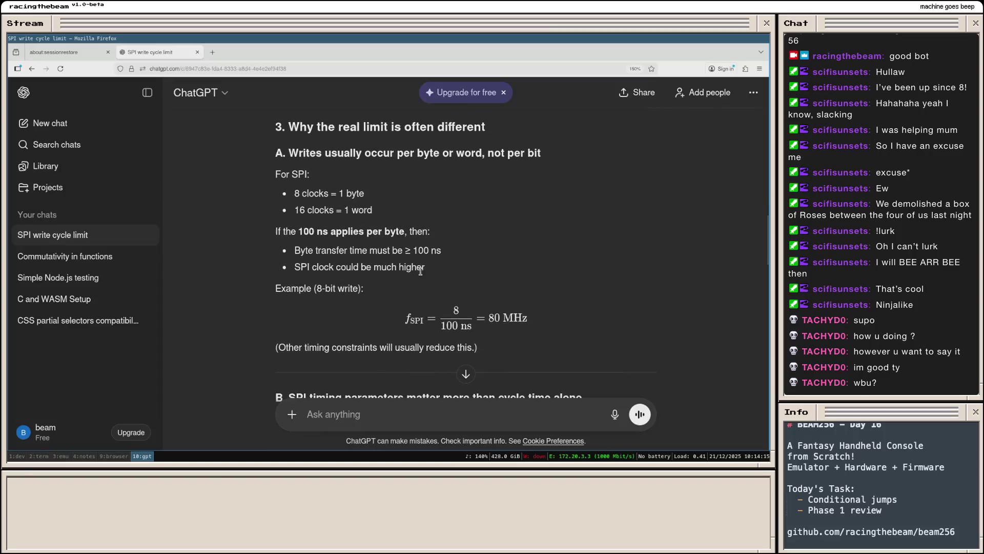
pyautogui.scroll(4, 467, 218)
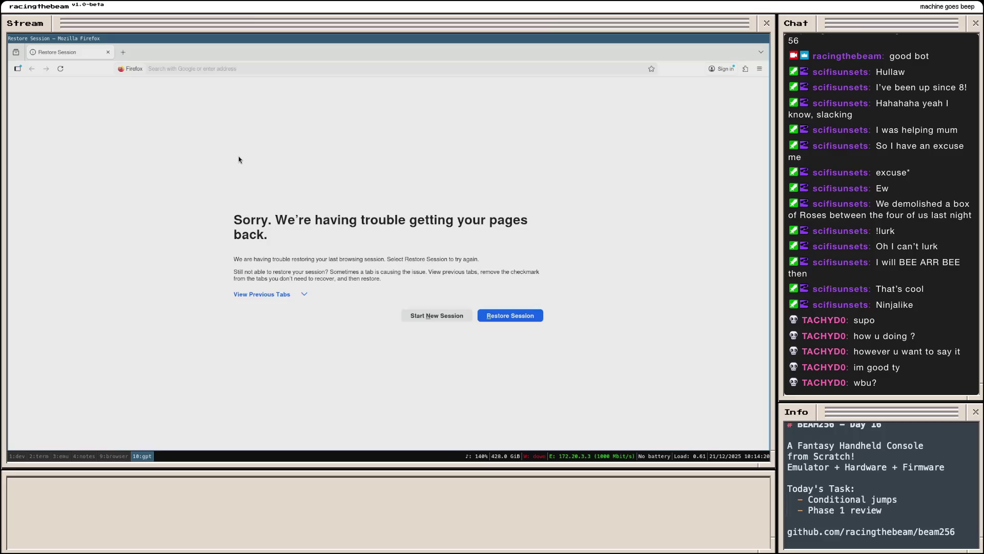
# Step: Return to the ILI9341 datasheet's 4-line SPI timing table on page 243
pyautogui.press('super+3')
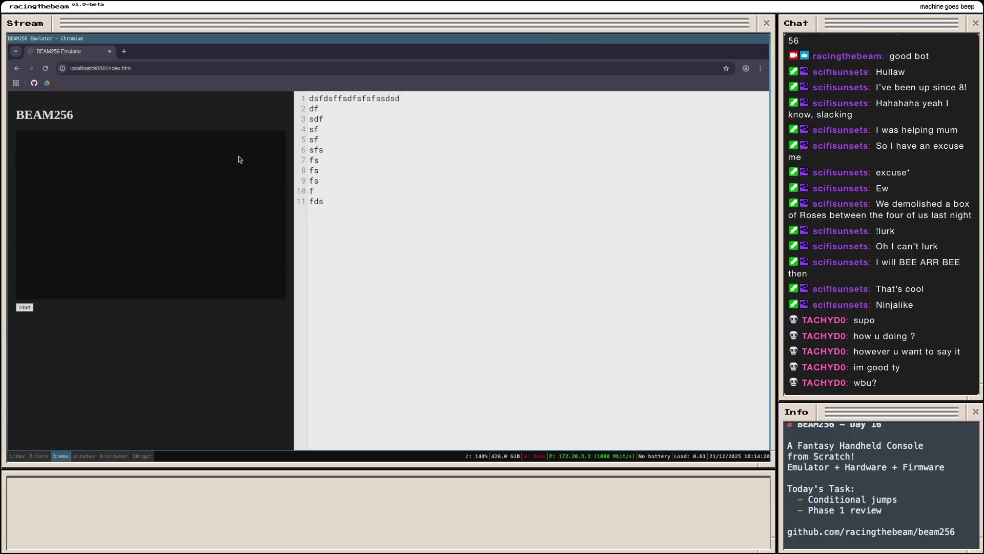
pyautogui.press('super+9')
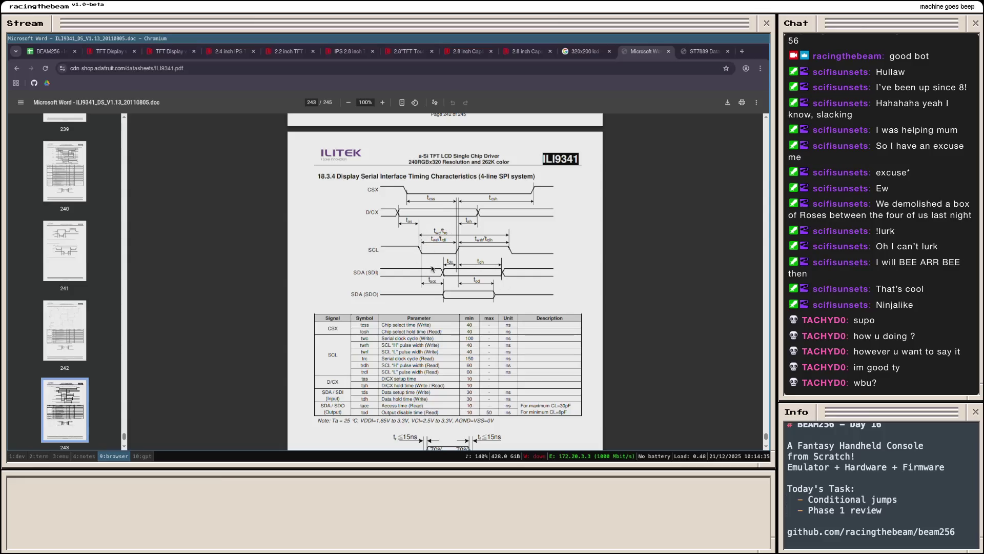
pyautogui.scroll(-1, 449, 292)
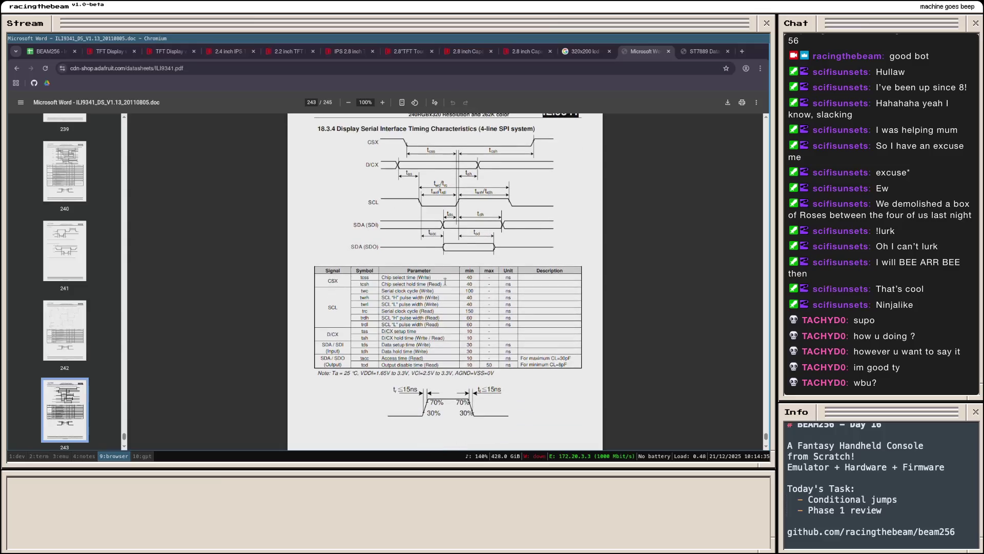
pyautogui.scroll(1, 444, 278)
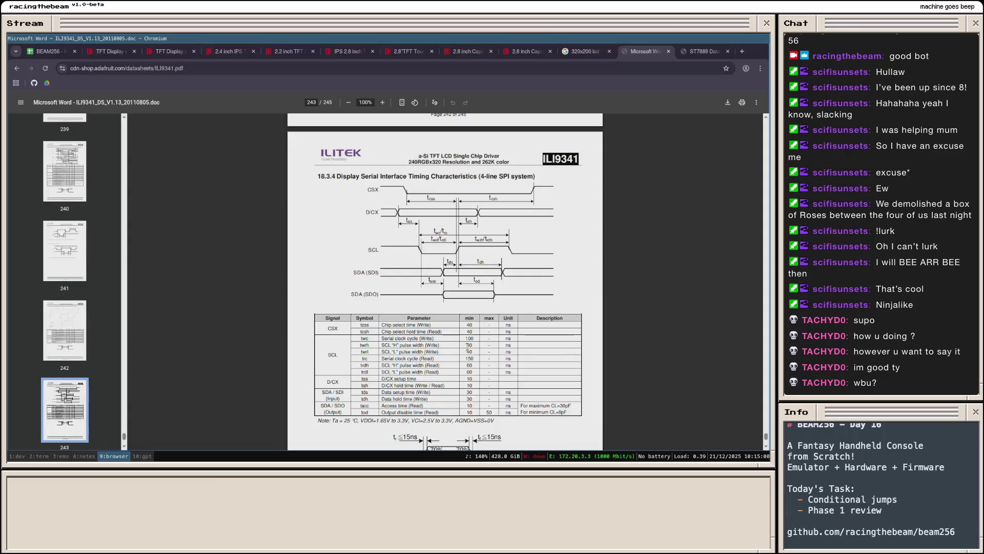
# Step: Highlight the tscl clock cycle (100 ns) and twrh/twrl pulse width (40 ns) minimum rows
pyautogui.moveTo(381, 344); pyautogui.dragTo(441, 351)
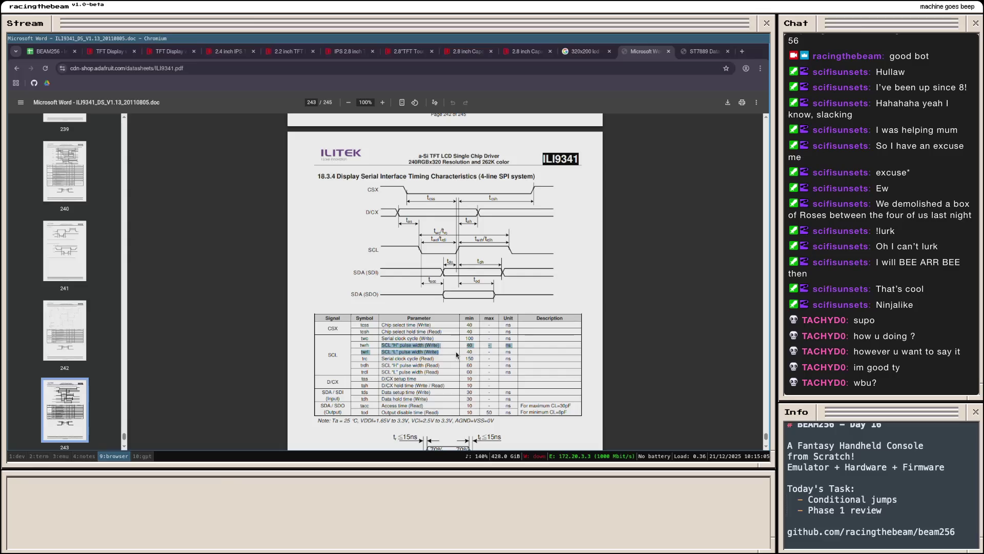
pyautogui.click(457, 354)
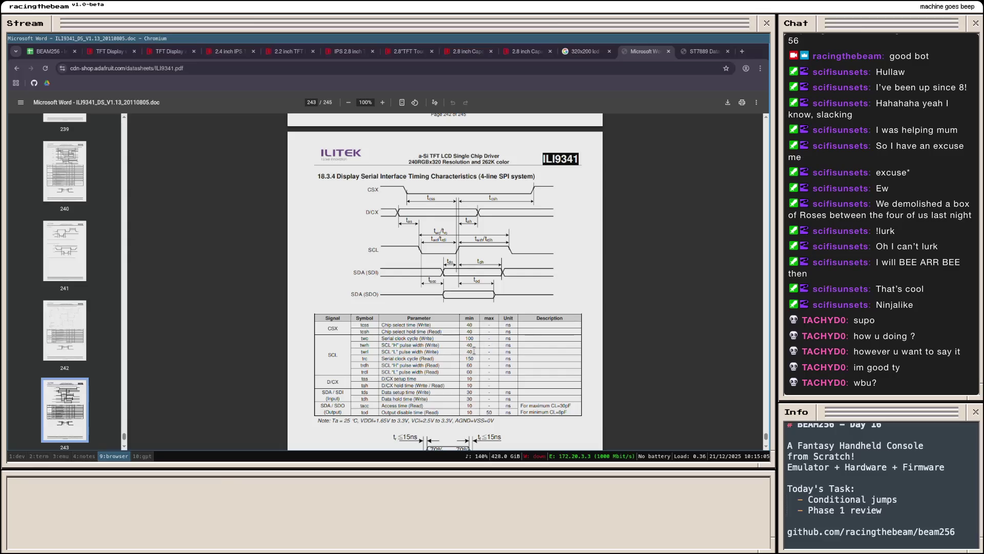
pyautogui.moveTo(472, 348); pyautogui.dragTo(418, 345)
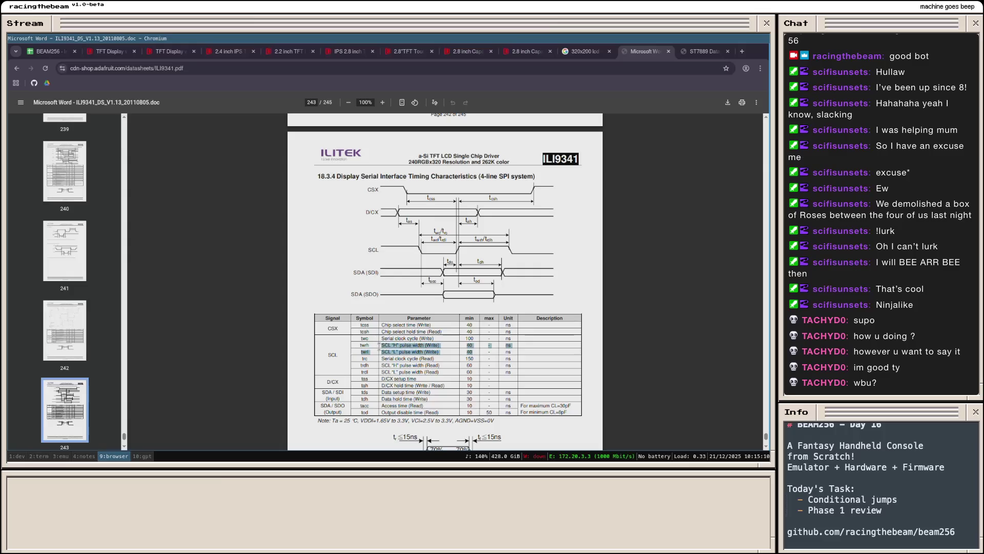
pyautogui.click(408, 351)
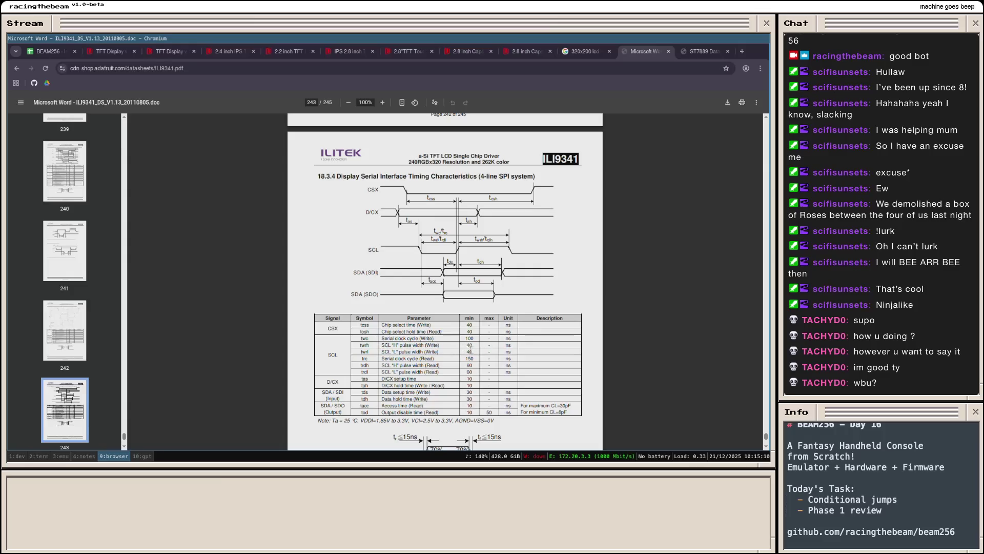
pyautogui.moveTo(476, 351); pyautogui.dragTo(412, 345)
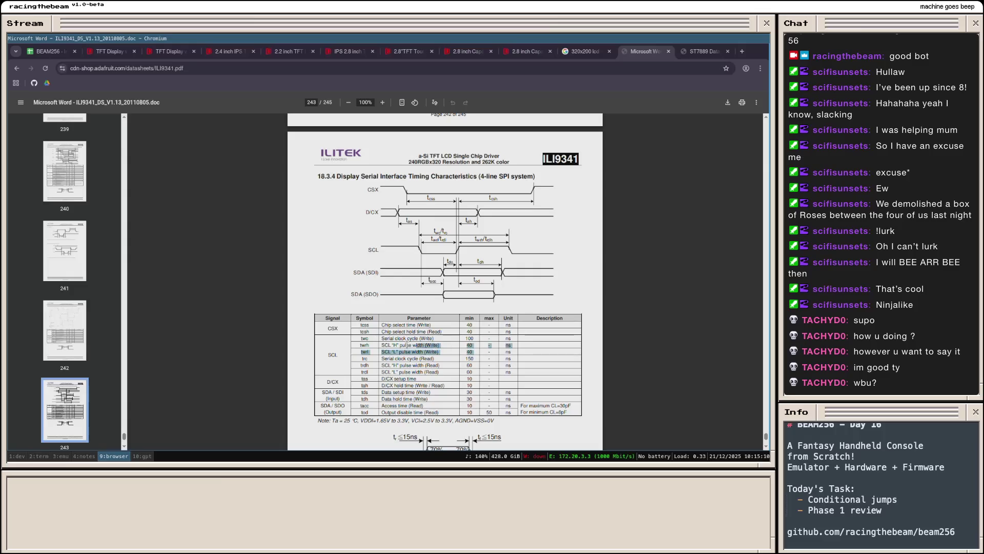
pyautogui.click(473, 352)
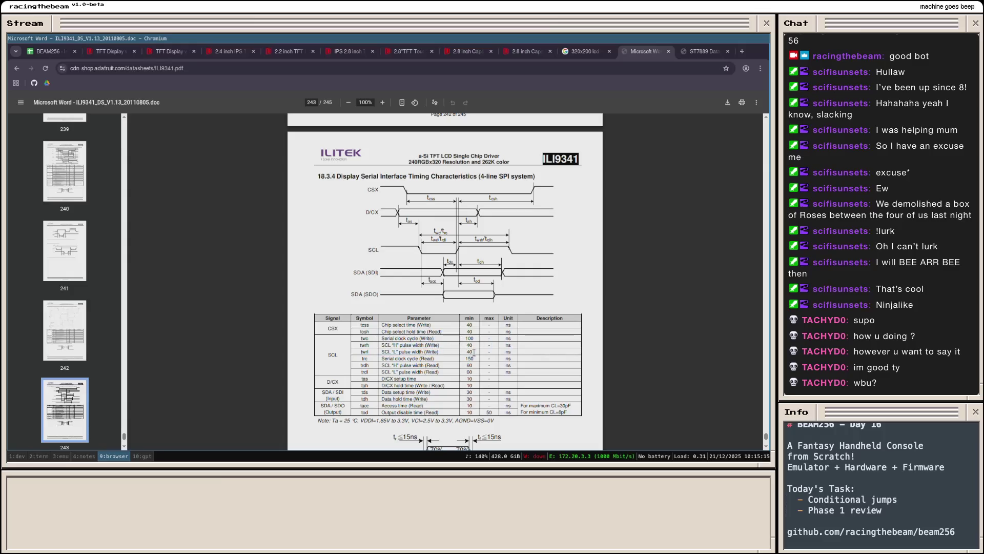
pyautogui.moveTo(445, 345)
pyautogui.mouseDown()
pyautogui.moveTo(362, 345)
pyautogui.moveTo(371, 341)
pyautogui.mouseUp()
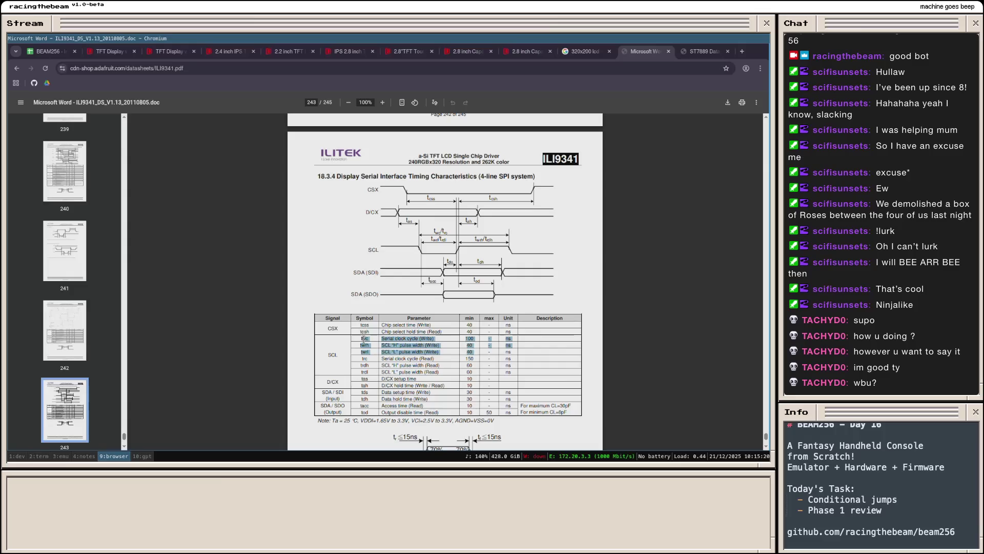
pyautogui.scroll(-1, 427, 351)
pyautogui.scroll(2, 428, 352)
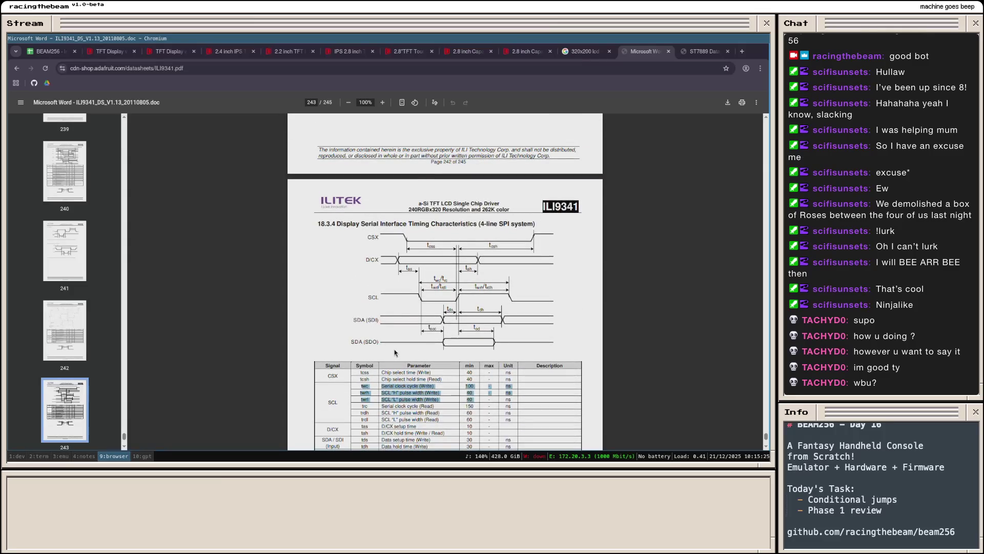
pyautogui.hotkey('ctrl', 't')
pyautogui.write('ili9341')
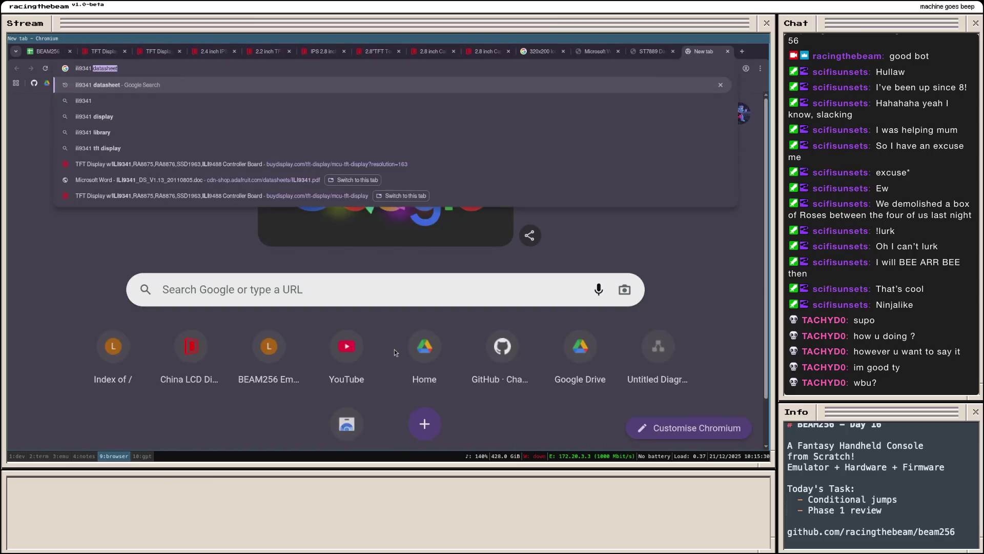
pyautogui.write(' max spi spee')
# Step: Search Google for 'ili9341 max spi speed' and highlight the 24MHz to over 40MHz range
pyautogui.press('Return')
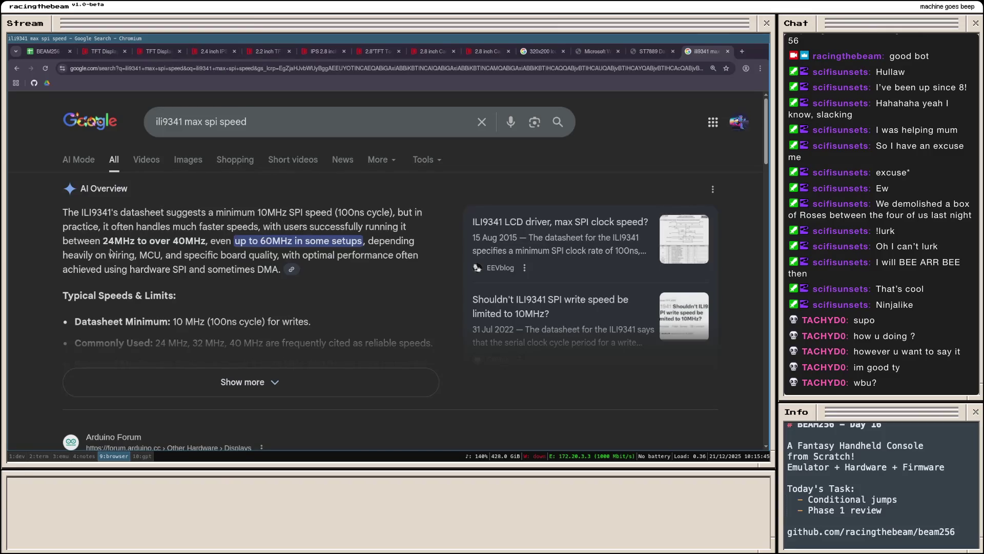
pyautogui.moveTo(102, 240)
pyautogui.mouseDown()
pyautogui.moveTo(199, 237)
pyautogui.moveTo(276, 256)
pyautogui.moveTo(362, 245)
pyautogui.moveTo(196, 269)
pyautogui.moveTo(105, 269)
pyautogui.moveTo(216, 267)
pyautogui.mouseUp()
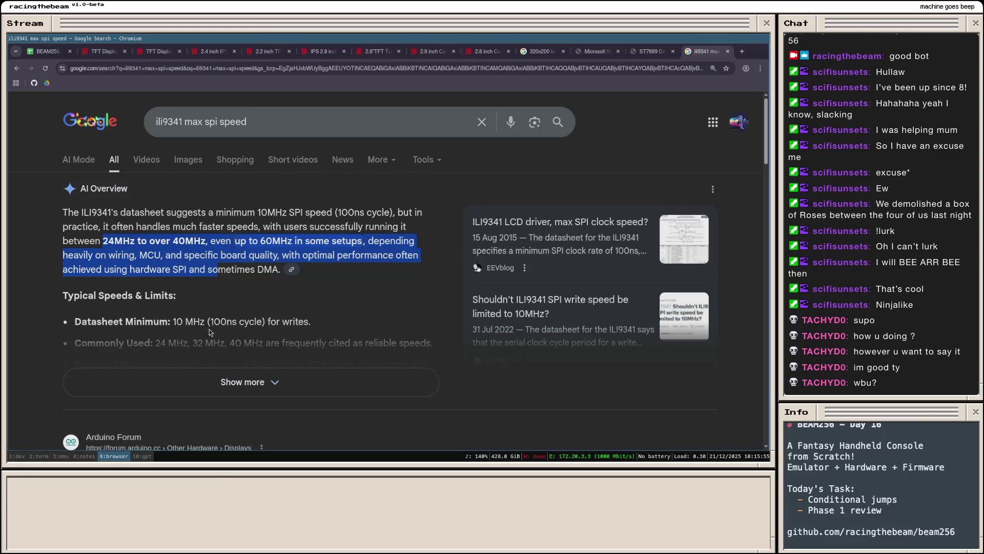
pyautogui.click(242, 381)
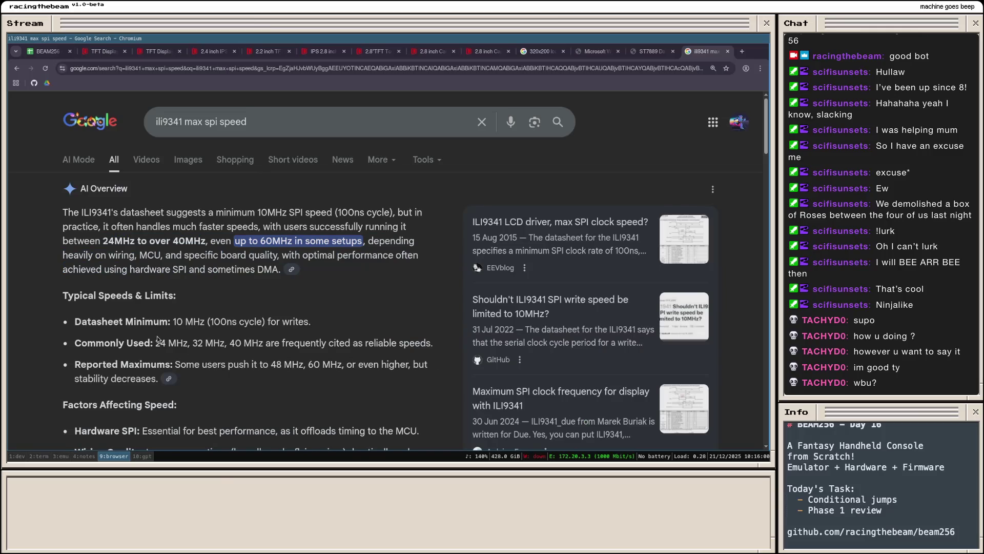
# Step: Highlight the AI Overview's commonly used speeds sentence and its 40 MHz figure
pyautogui.moveTo(155, 343)
pyautogui.mouseDown()
pyautogui.moveTo(222, 355)
pyautogui.moveTo(262, 346)
pyautogui.moveTo(266, 378)
pyautogui.moveTo(193, 346)
pyautogui.mouseUp()
pyautogui.scroll(-1, 231, 348)
pyautogui.scroll(1, 232, 349)
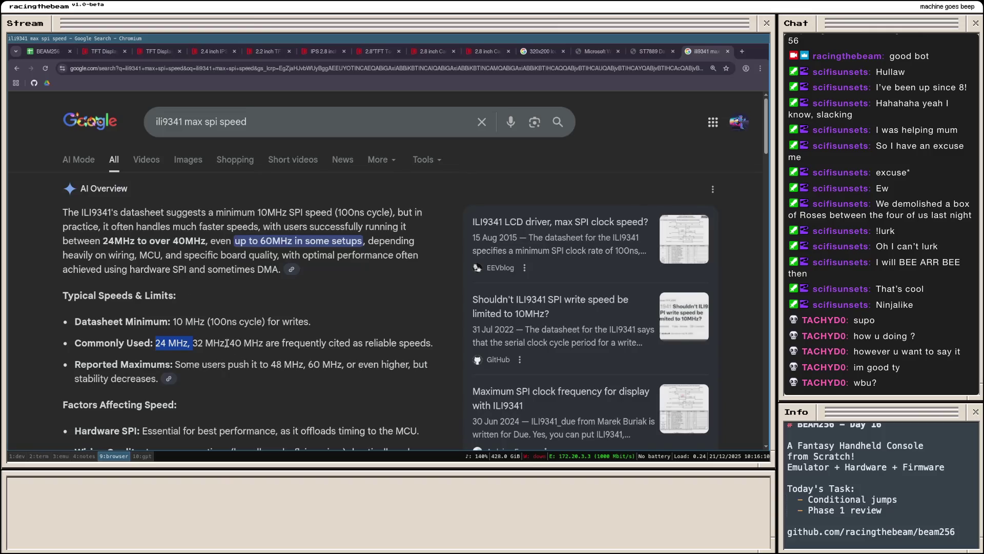
pyautogui.moveTo(229, 344); pyautogui.dragTo(238, 347)
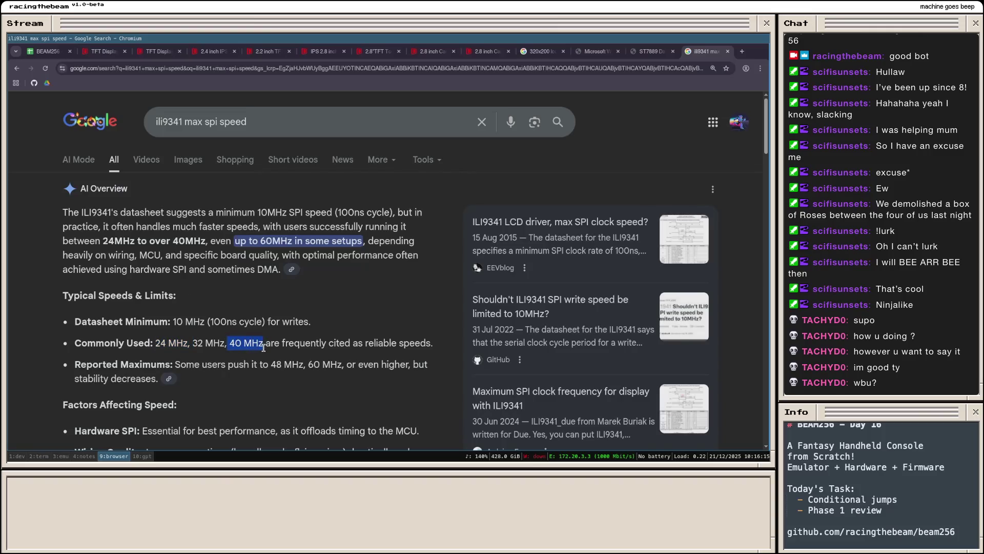
pyautogui.click(247, 357)
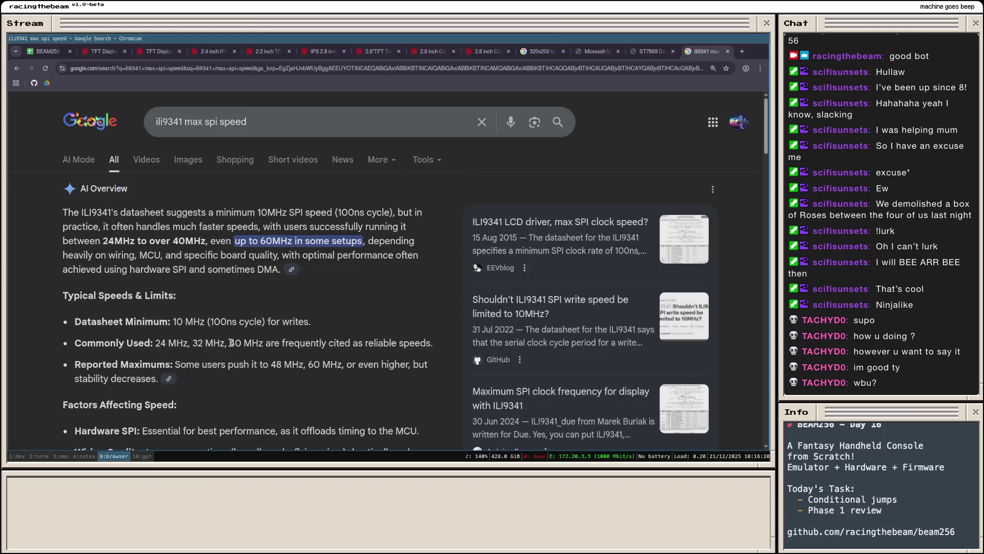
pyautogui.moveTo(229, 343); pyautogui.dragTo(264, 345)
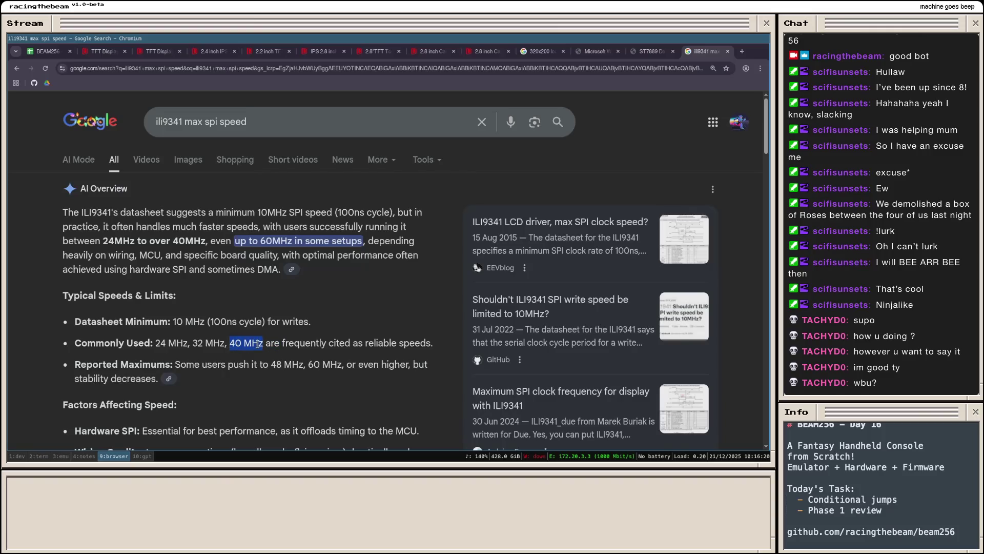